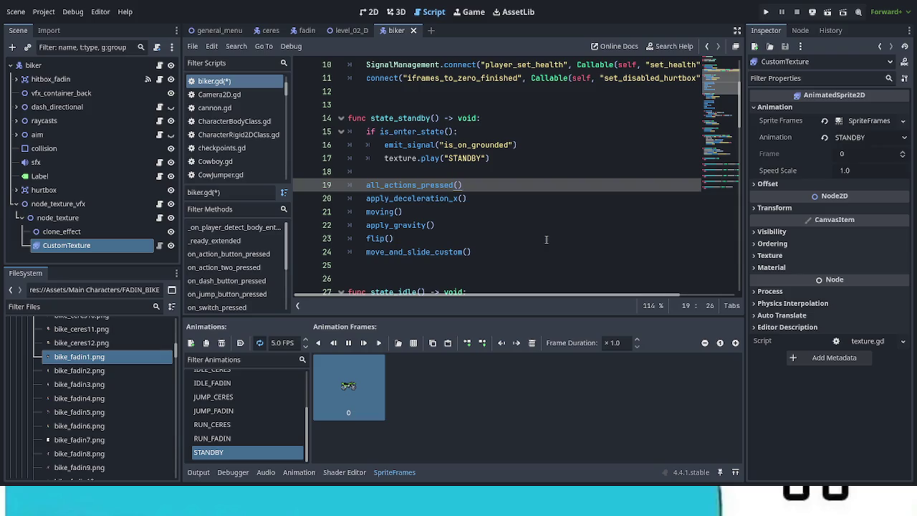
# Scroll through biker.gd to review the state_standby function and the code around it.
pyautogui.scroll(-2, 615, 242)
pyautogui.scroll(-4, 614, 242)
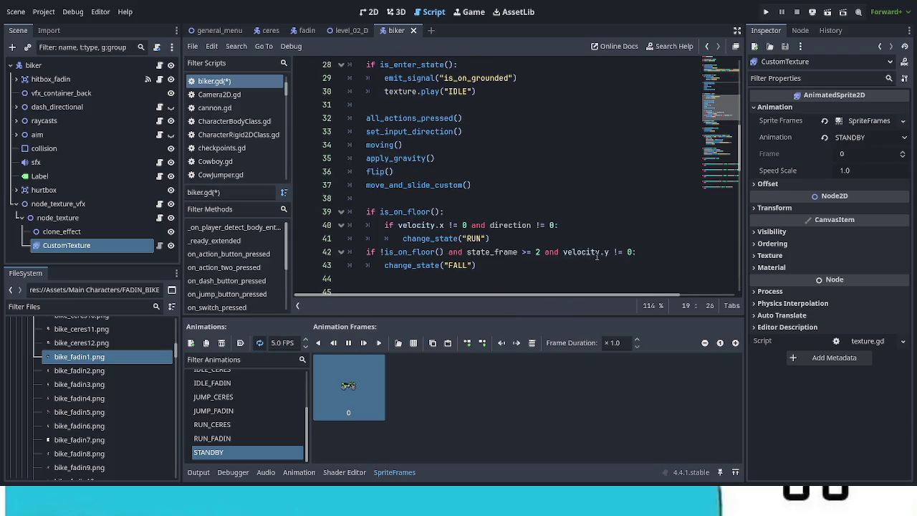
pyautogui.scroll(-3, 595, 258)
pyautogui.scroll(3, 592, 258)
pyautogui.scroll(2, 591, 258)
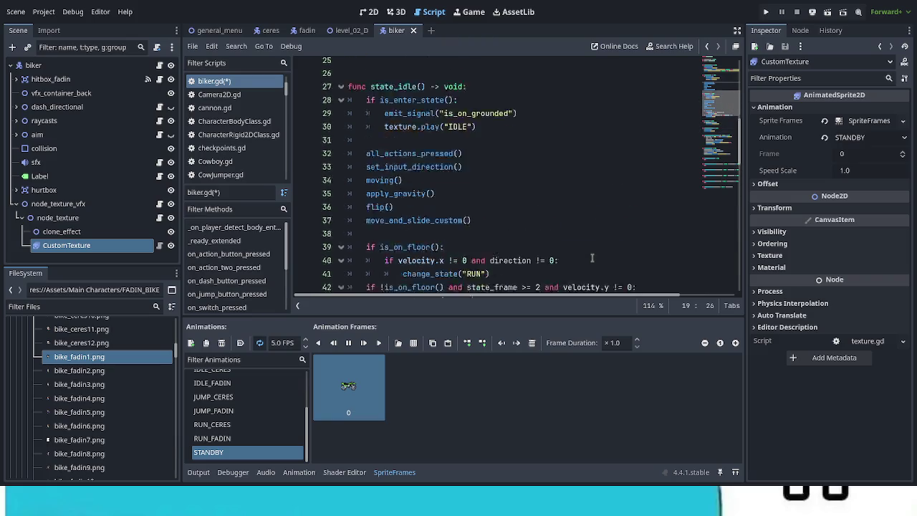
pyautogui.scroll(-2, 592, 258)
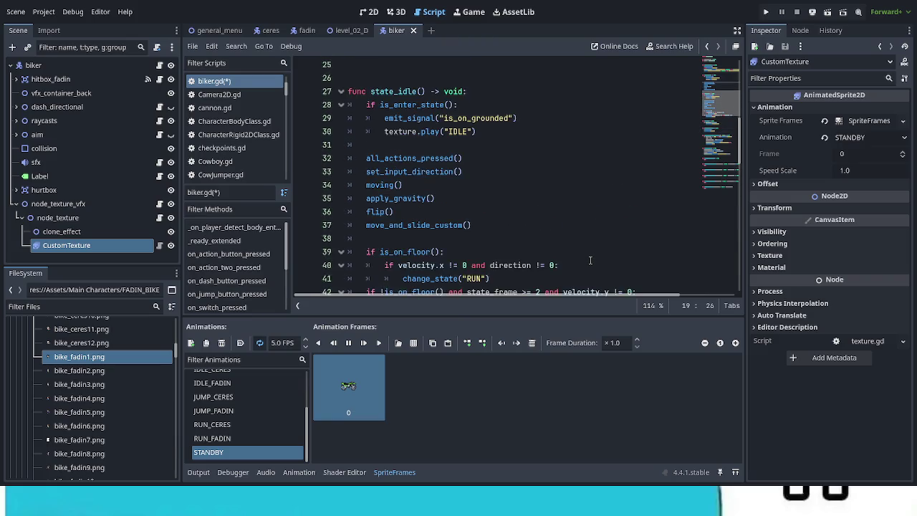
pyautogui.scroll(-3, 589, 260)
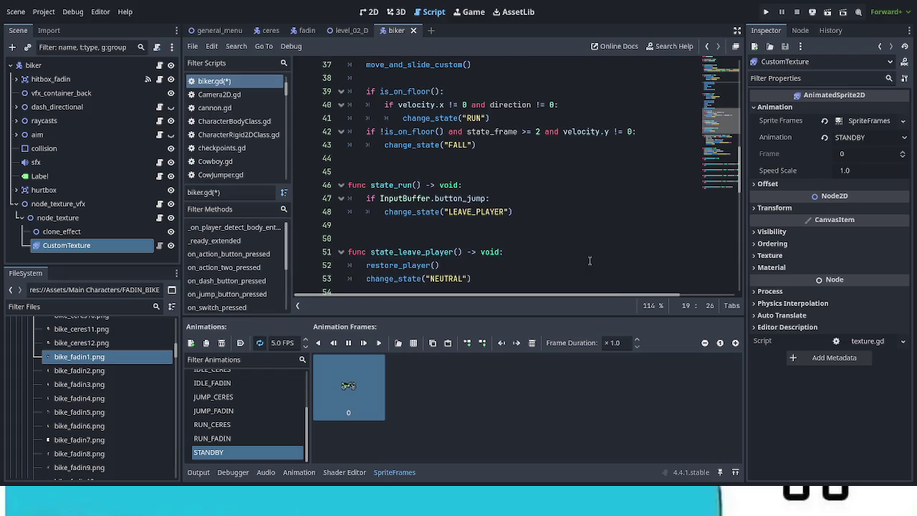
pyautogui.scroll(3, 590, 259)
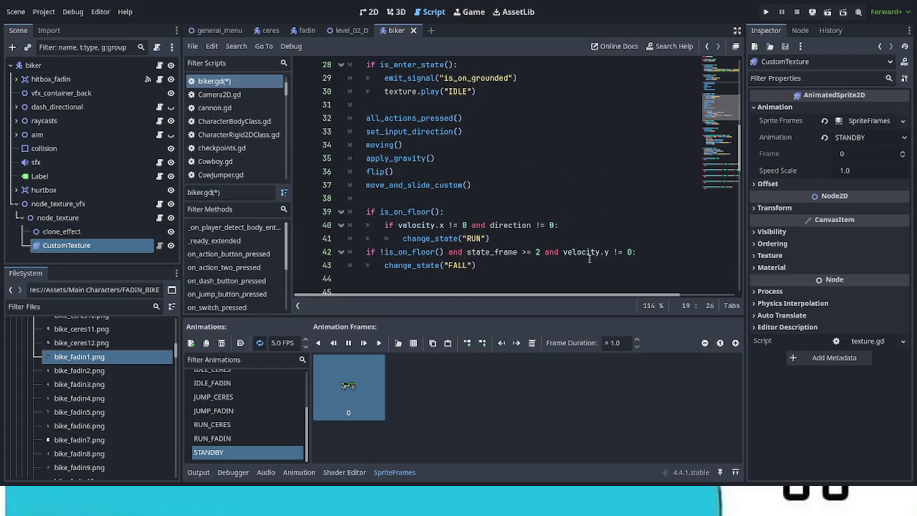
pyautogui.scroll(1, 589, 259)
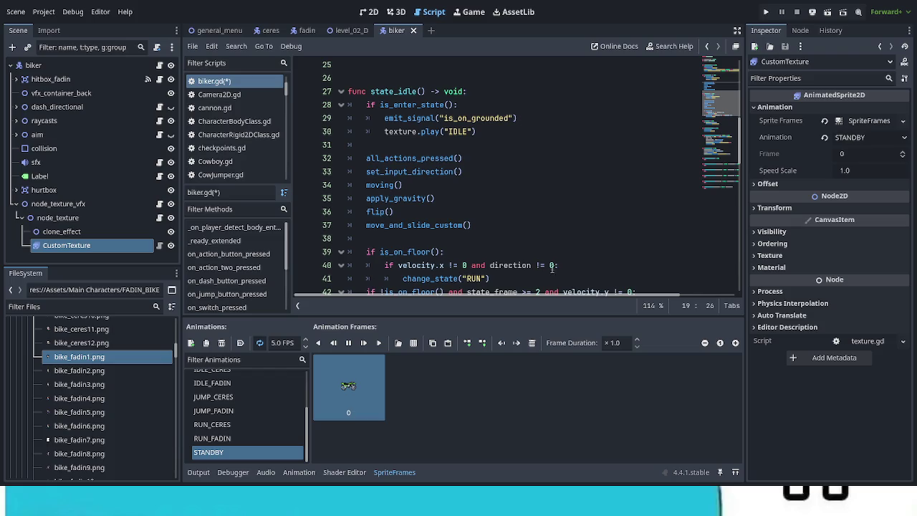
pyautogui.scroll(-5, 487, 233)
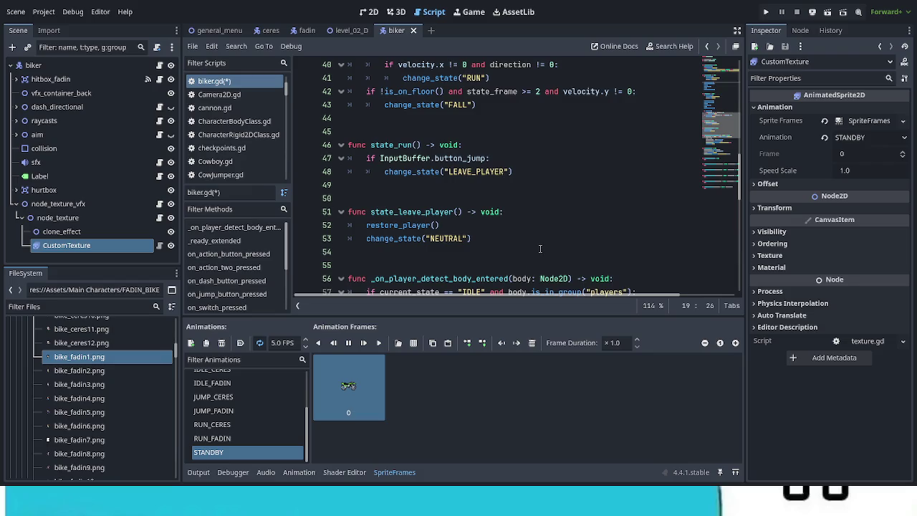
pyautogui.scroll(-2, 536, 245)
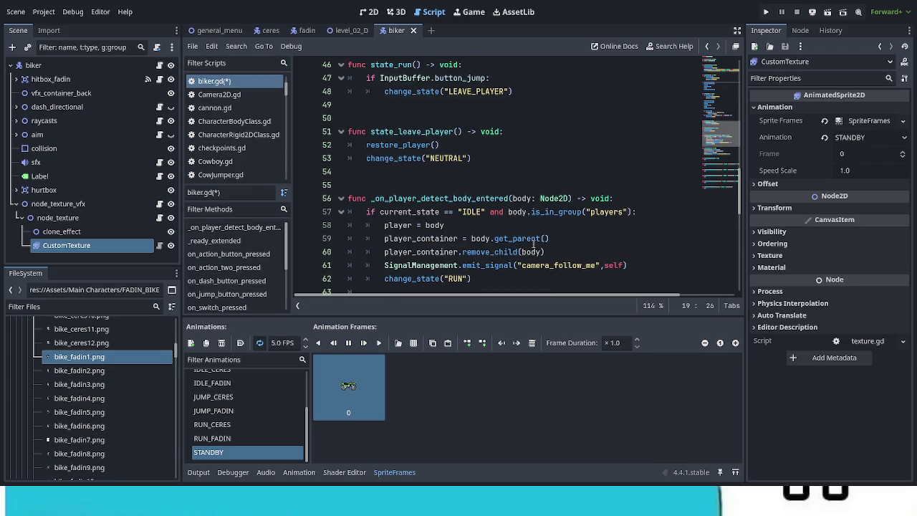
pyautogui.scroll(7, 538, 245)
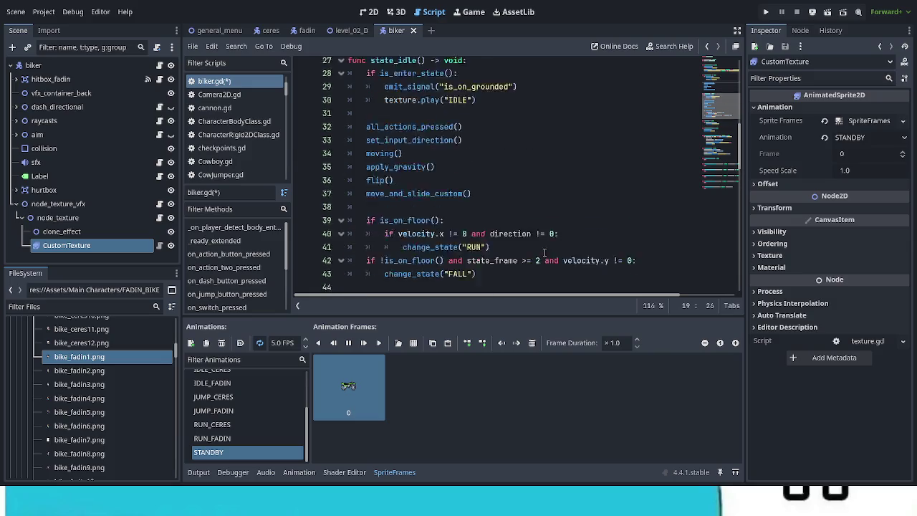
pyautogui.scroll(4, 550, 243)
pyautogui.scroll(1, 547, 248)
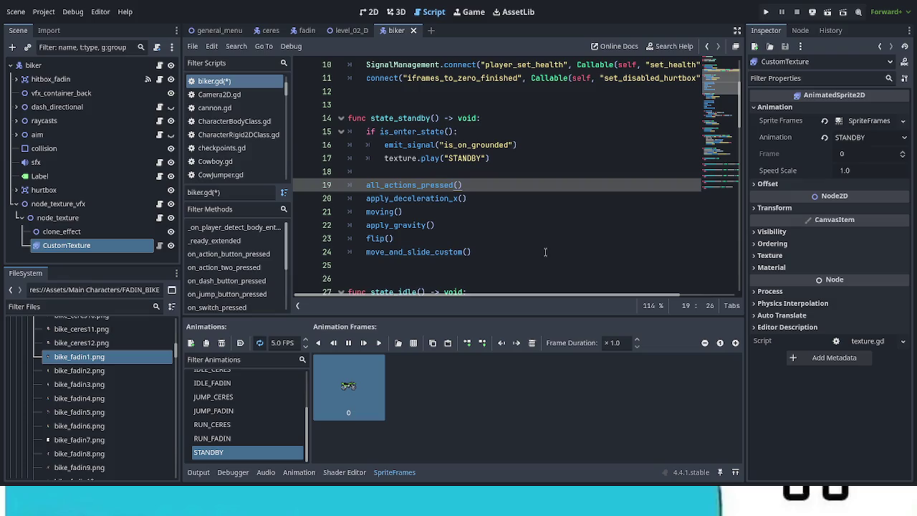
# Add blank lines after move_and_slide_custom() in state_standby, then select the biker node to view its States.
pyautogui.click(545, 252)
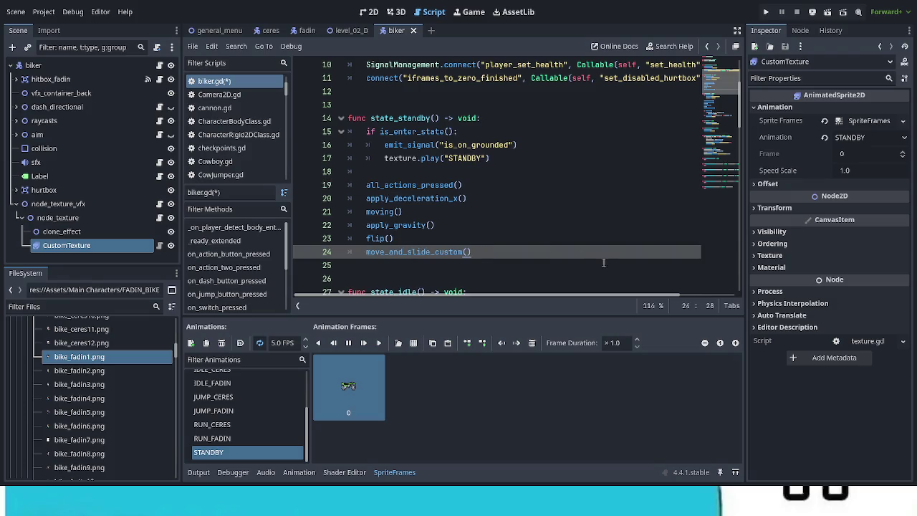
pyautogui.press('Return')
pyautogui.press('Return')
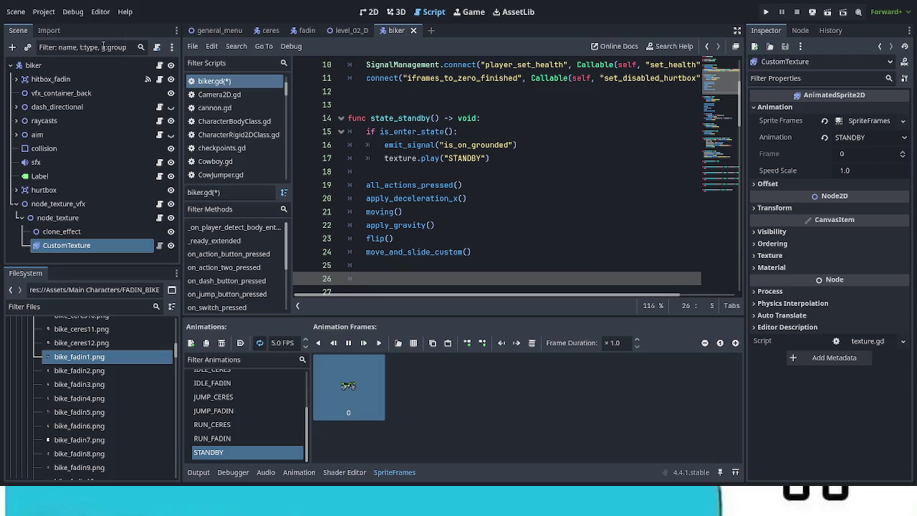
pyautogui.click(75, 65)
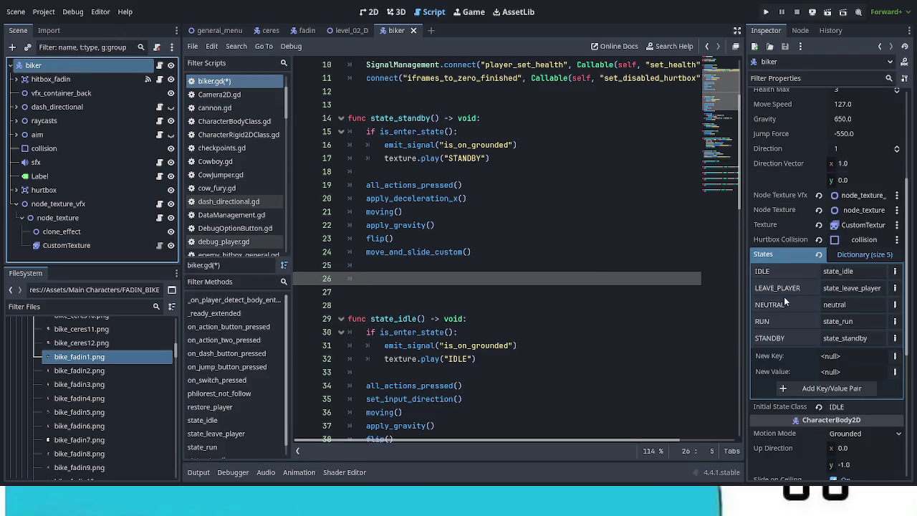
pyautogui.click(833, 306)
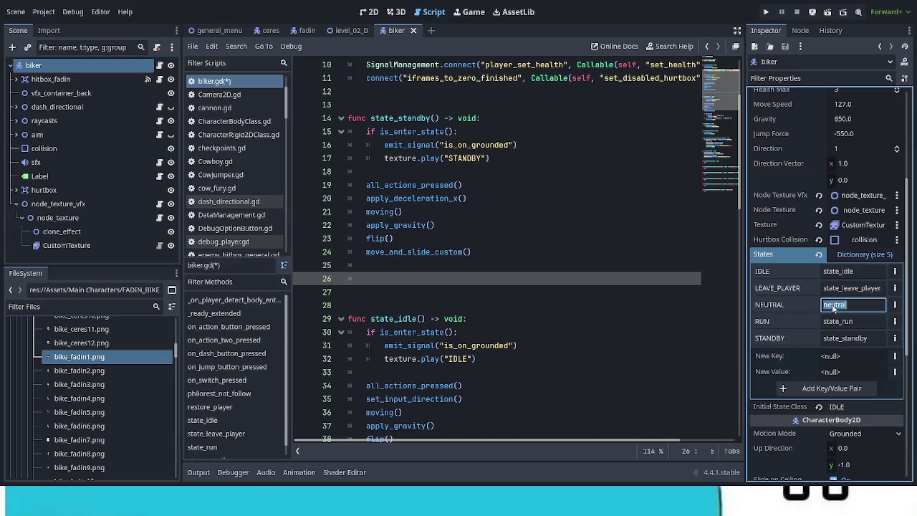
pyautogui.click(764, 308)
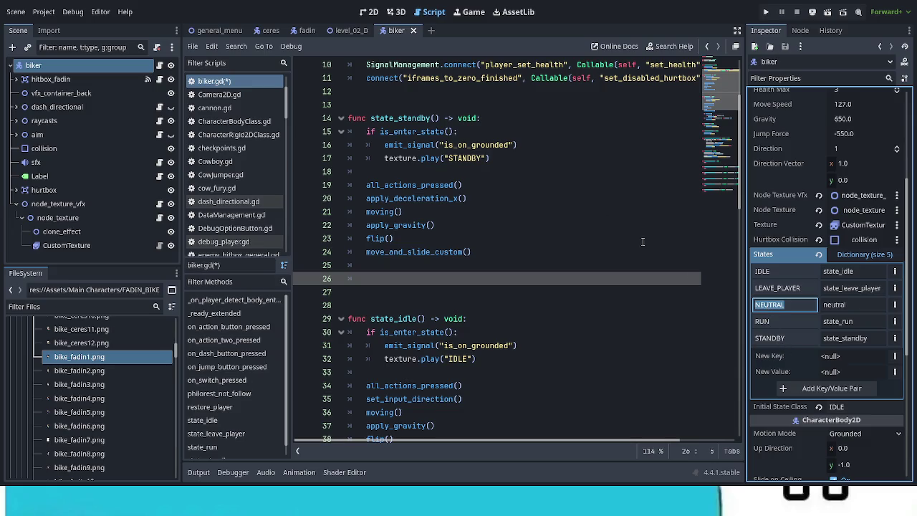
pyautogui.click(502, 185)
pyautogui.click(507, 252)
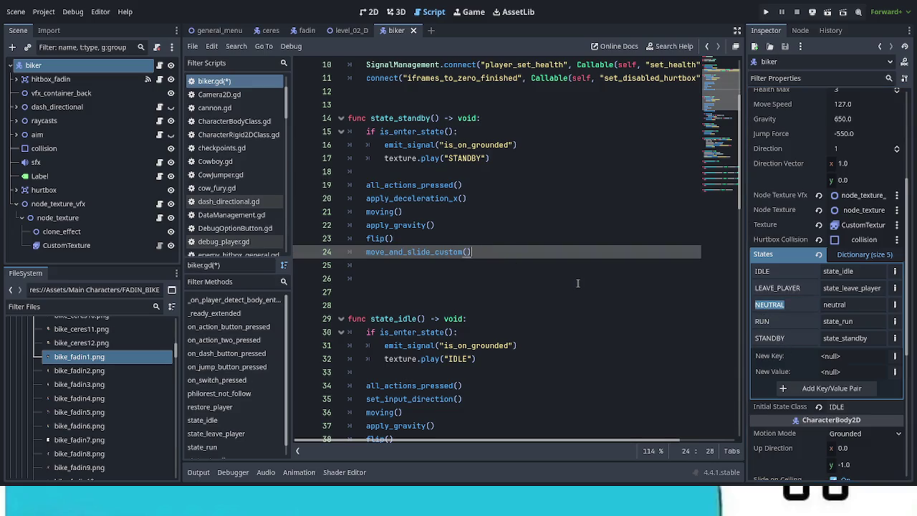
# Write the condition 'if velocity == Vector2.ZERO:' at the end of state_standby.
pyautogui.press('Return')
pyautogui.press('Return')
pyautogui.write('if ')
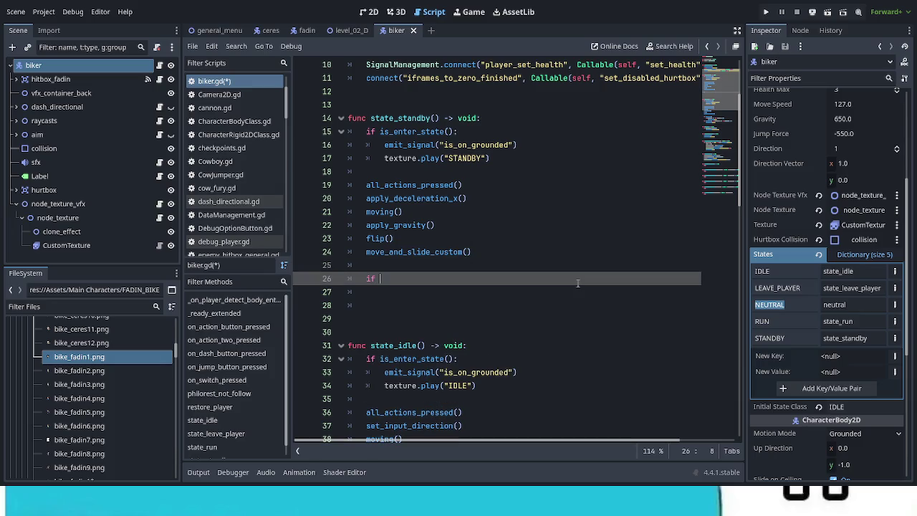
pyautogui.write('velocity.y == ')
pyautogui.write('0 and ')
pyautogui.write('velocity.x')
pyautogui.write(' ==')
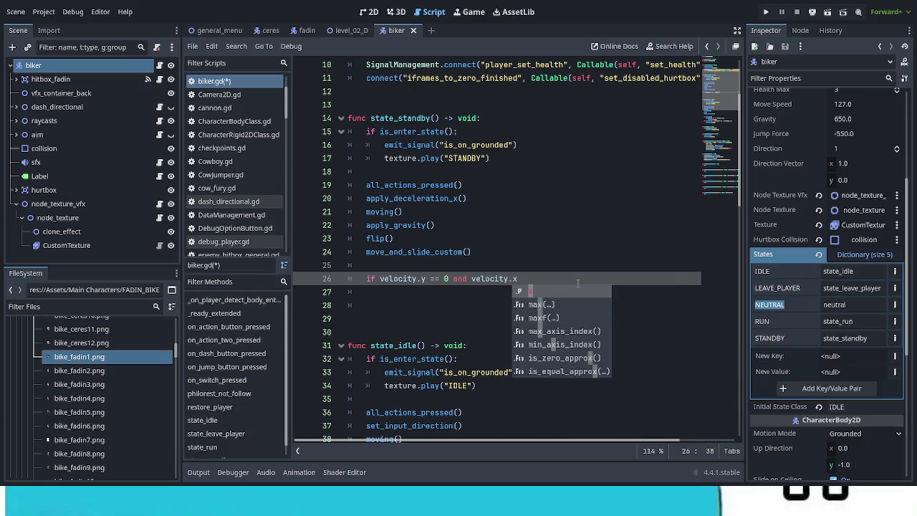
pyautogui.write(' 0:')
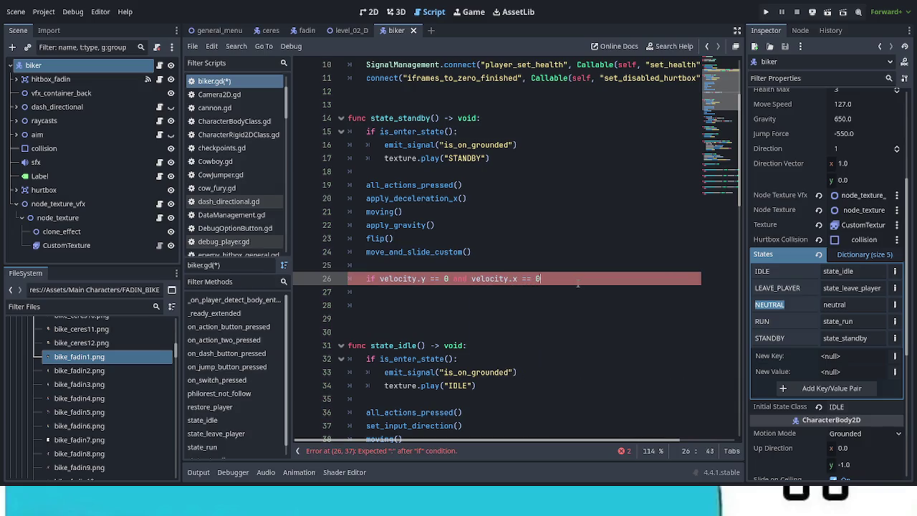
pyautogui.press('BackSpace')
pyautogui.press('BackSpace')
pyautogui.press('BackSpace')
pyautogui.press('BackSpace')
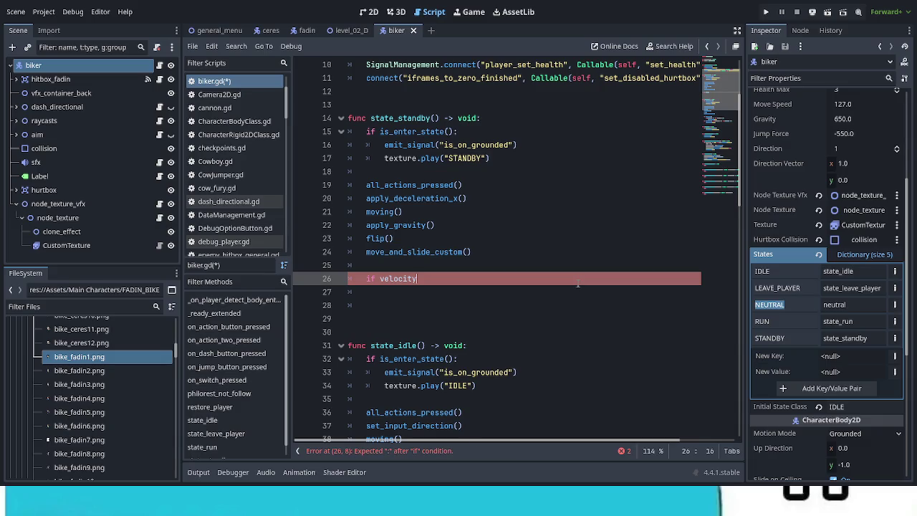
pyautogui.write('== Vector2.ZERO')
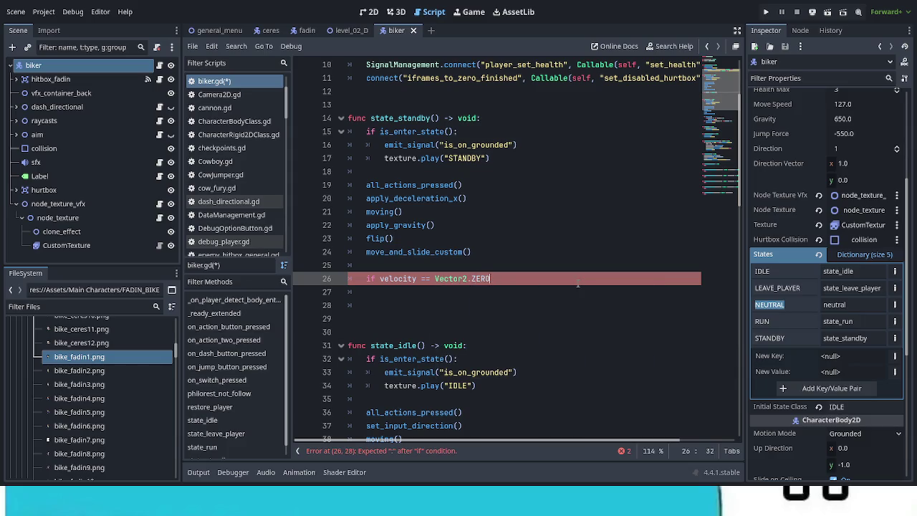
pyautogui.write(':')
pyautogui.press('Return')
# Make the condition call change_state("NEUTRAL") and remove the extra blank line before state_idle.
pyautogui.write('NEUTRAL')
pyautogui.press('BackSpace')
pyautogui.press('BackSpace')
pyautogui.press('BackSpace')
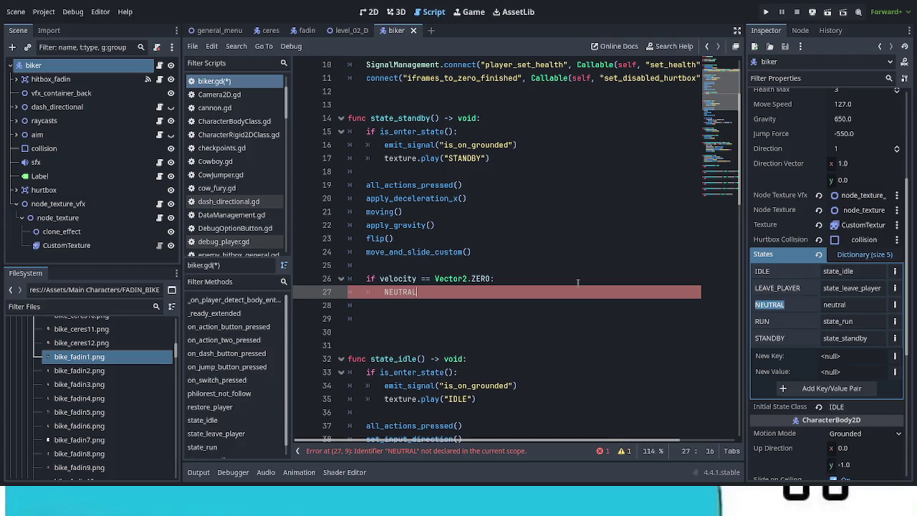
pyautogui.write('change')
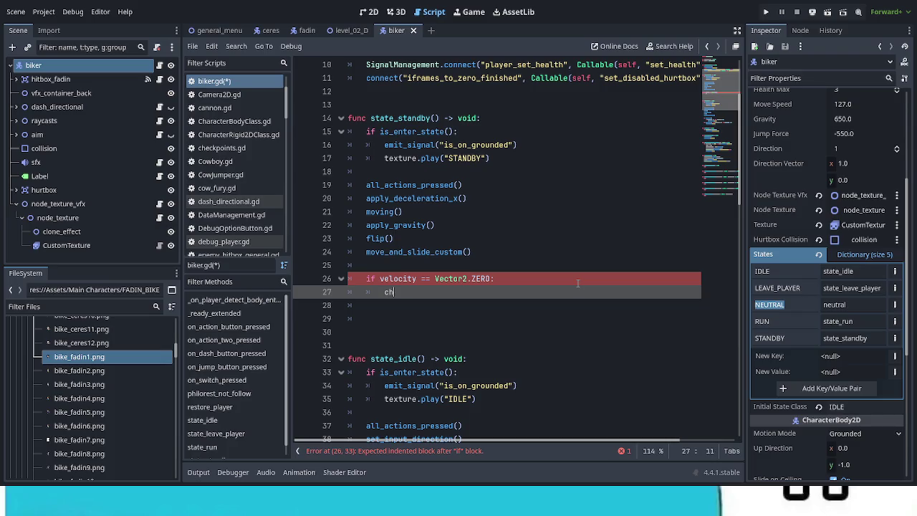
pyautogui.press('Return')
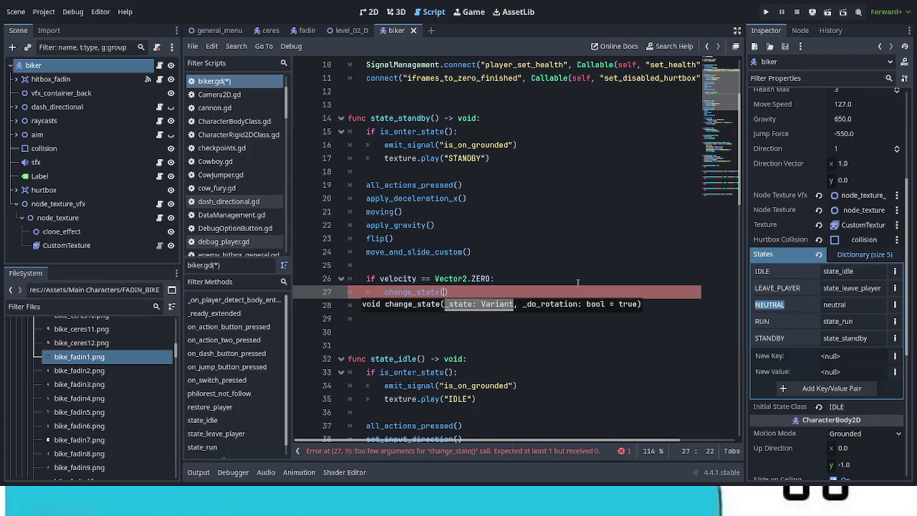
pyautogui.write('"')
pyautogui.write('NEUTRAL')
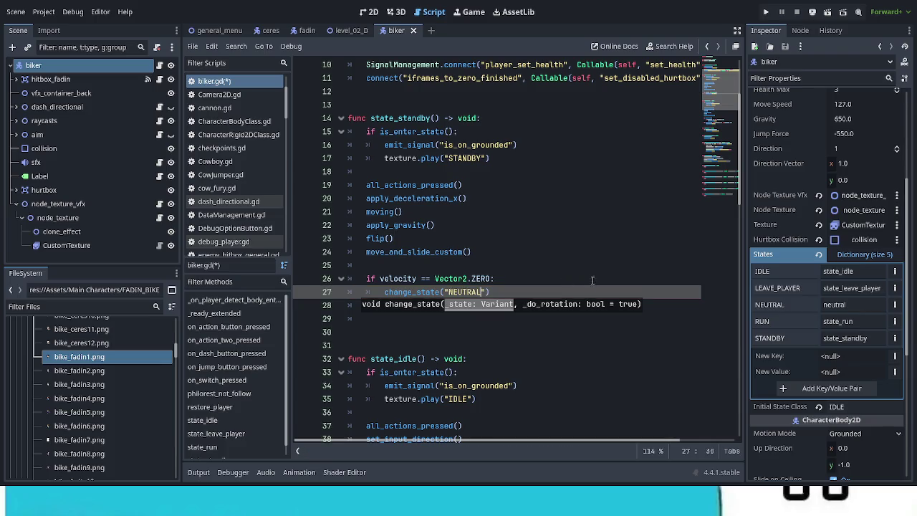
pyautogui.click(415, 343)
pyautogui.press('BackSpace')
pyautogui.press('BackSpace')
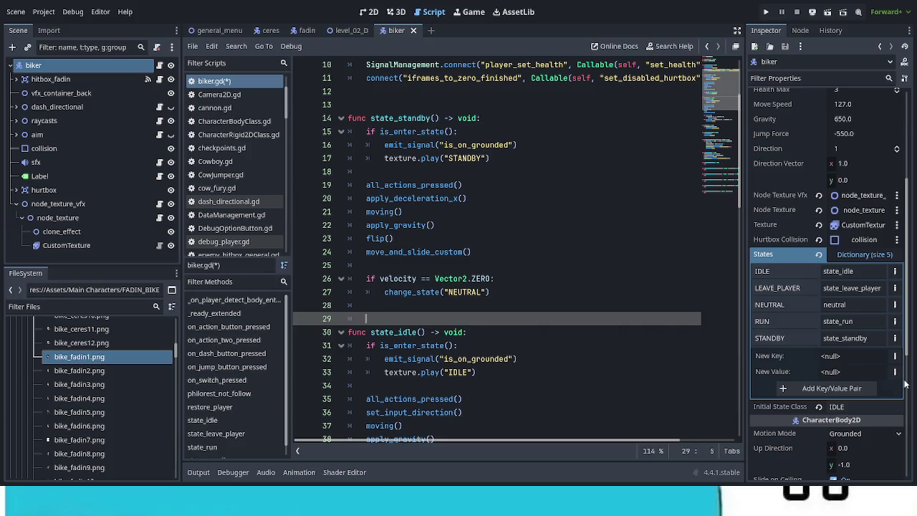
pyautogui.click(556, 372)
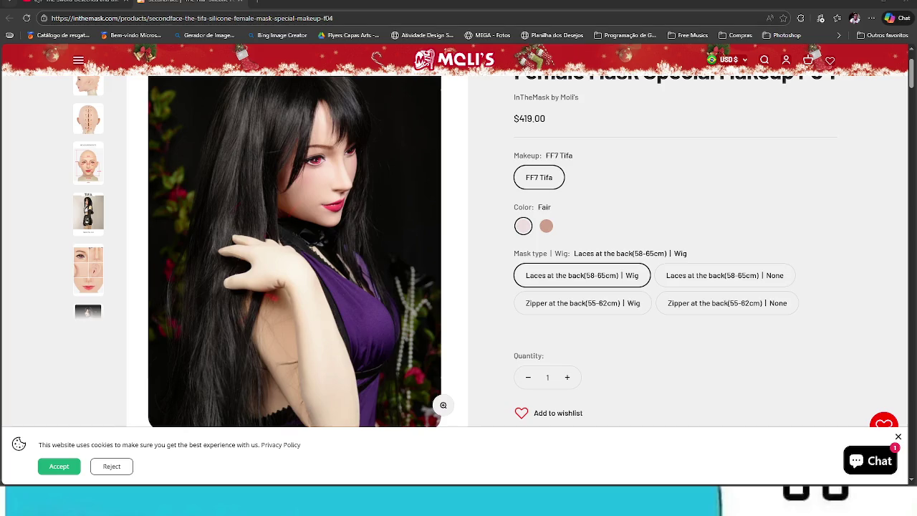
# Browse the Tifa gallery photos: full-body view, mask measurements and laced back of head.
pyautogui.scroll(2, 115, 278)
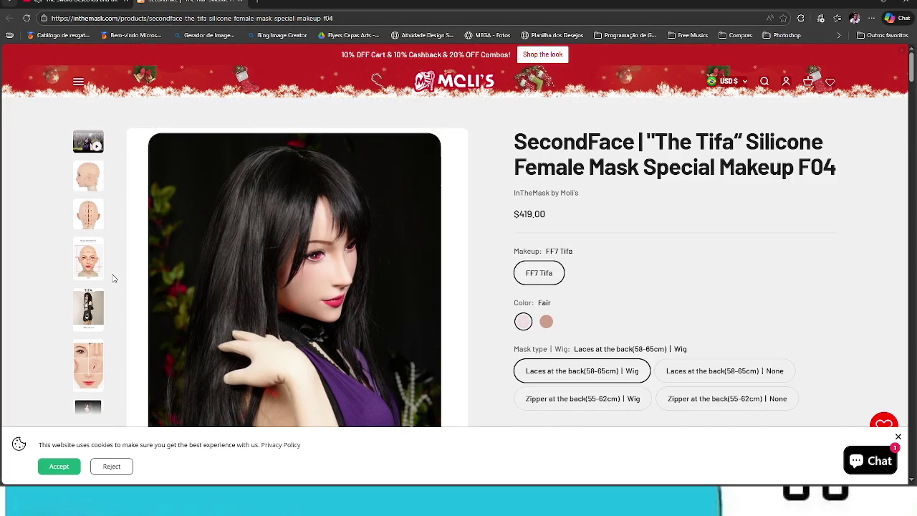
pyautogui.click(97, 321)
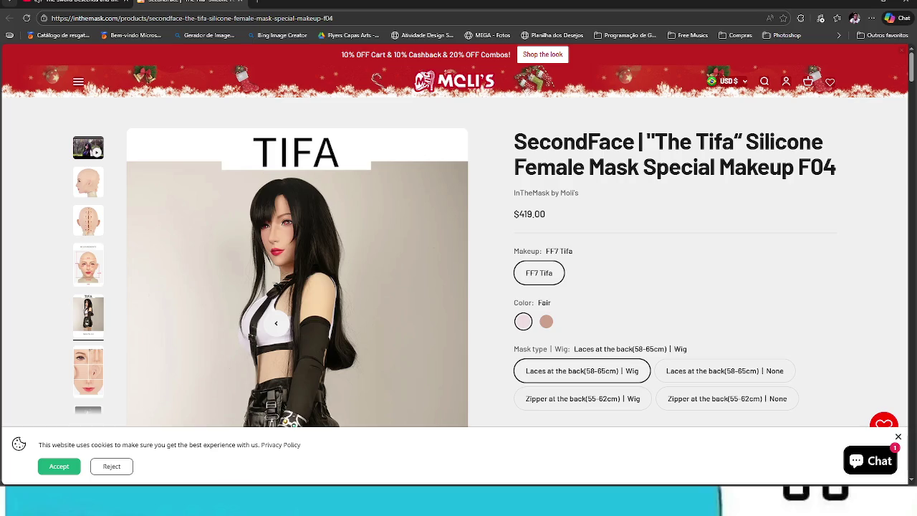
pyautogui.scroll(-3, 287, 329)
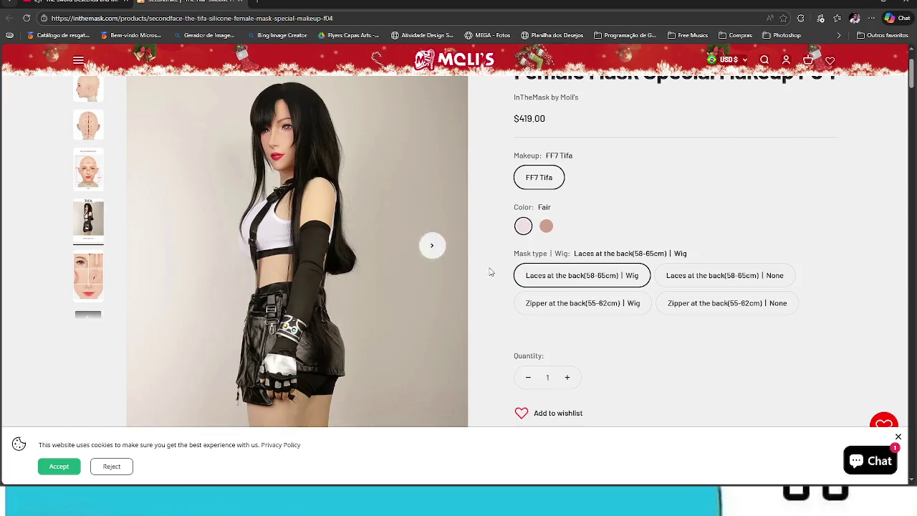
pyautogui.scroll(3, 107, 286)
pyautogui.click(93, 278)
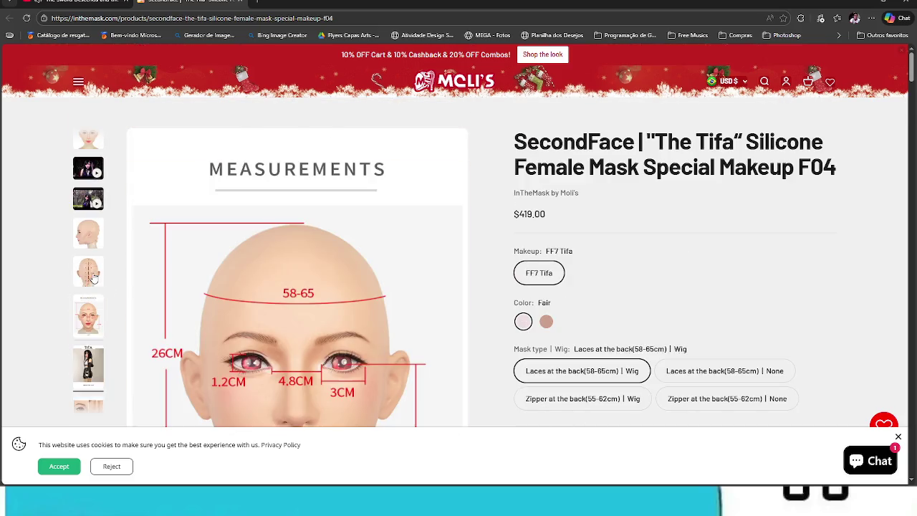
pyautogui.click(93, 269)
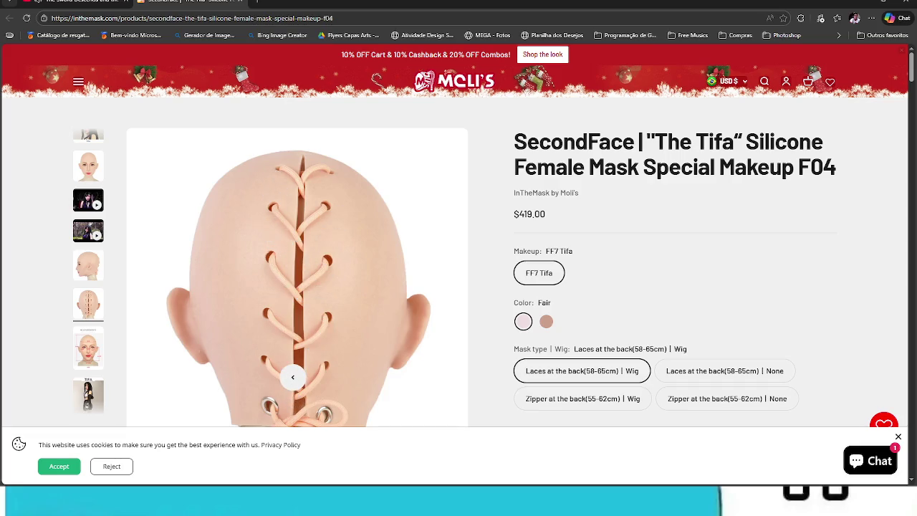
# Play the first Tifa video, then load the second Tifa video in the gallery.
pyautogui.click(89, 204)
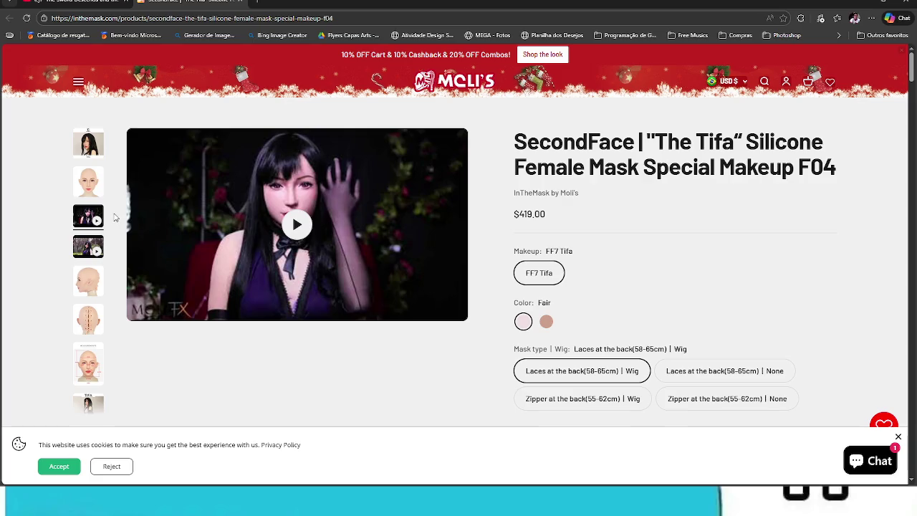
pyautogui.click(298, 225)
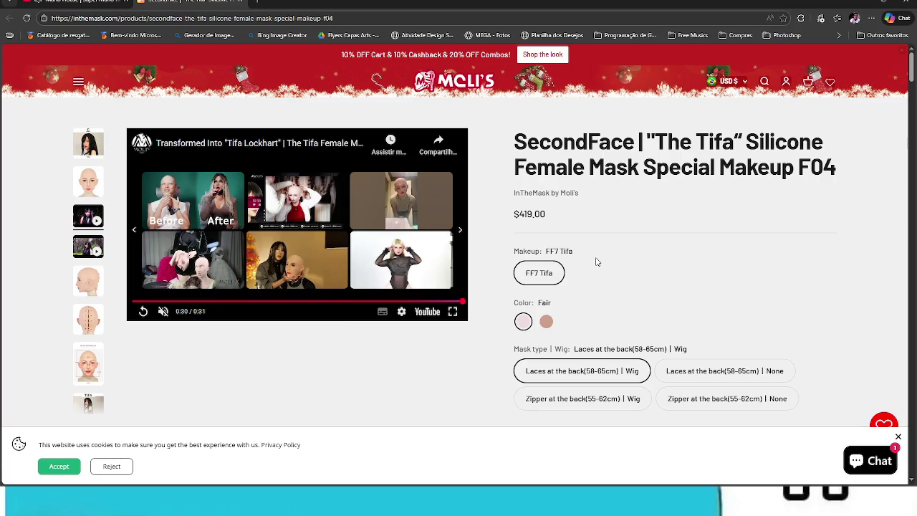
pyautogui.click(82, 252)
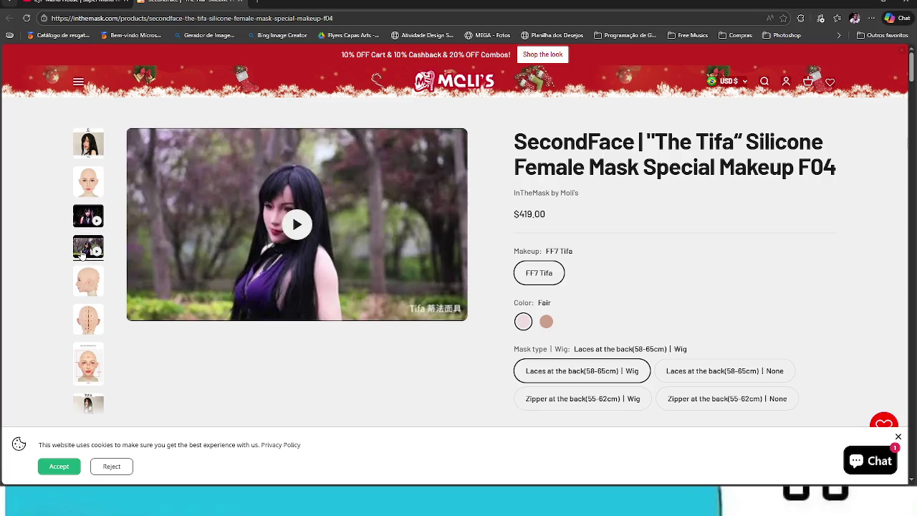
# Play the second Tifa cosplay video.
pyautogui.click(396, 264)
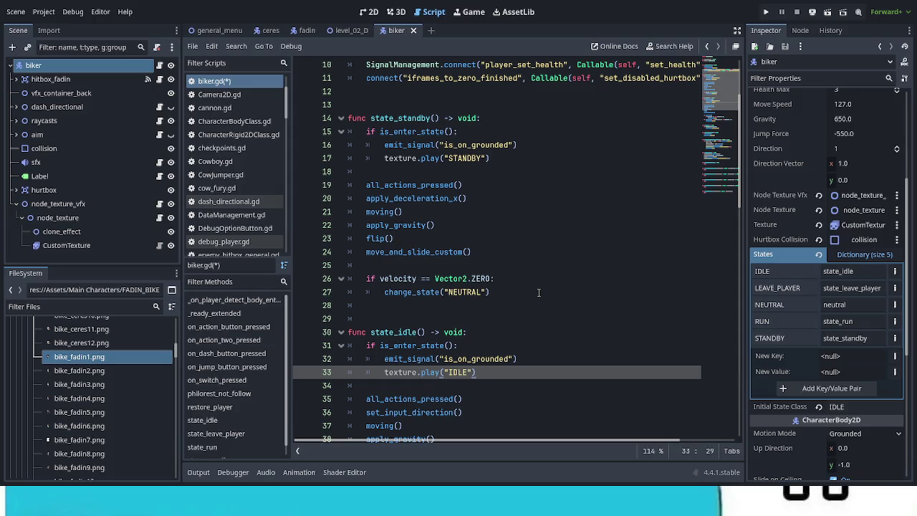
pyautogui.scroll(-2, 536, 303)
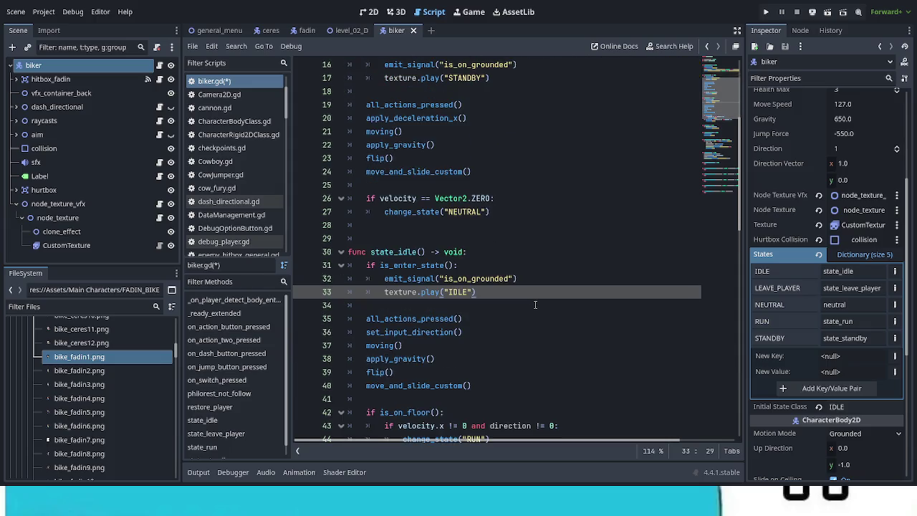
pyautogui.scroll(-2, 535, 306)
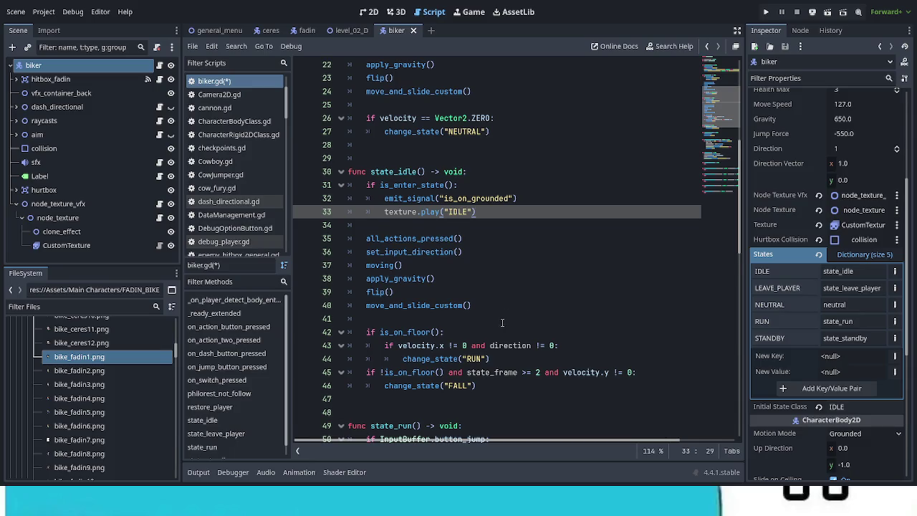
pyautogui.scroll(-1, 503, 318)
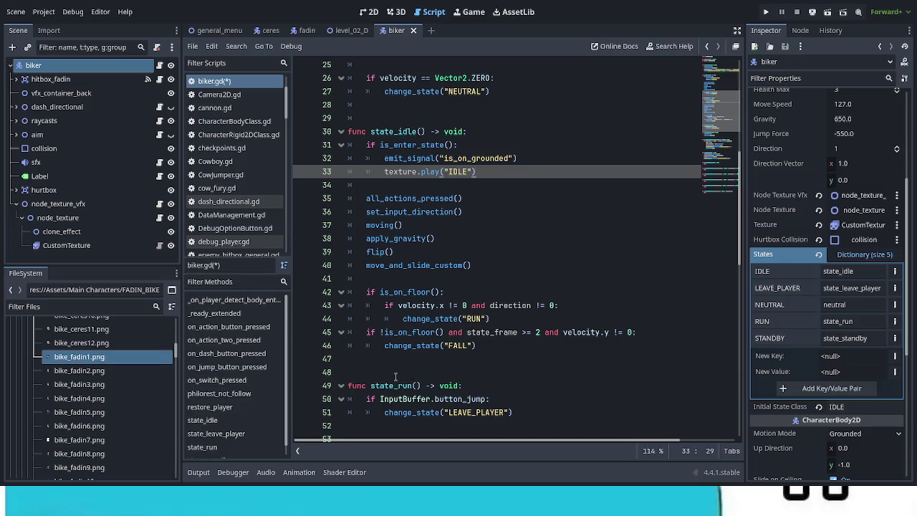
# Add a FALL key mapped to state_fall in the biker's States dictionary.
pyautogui.click(895, 356)
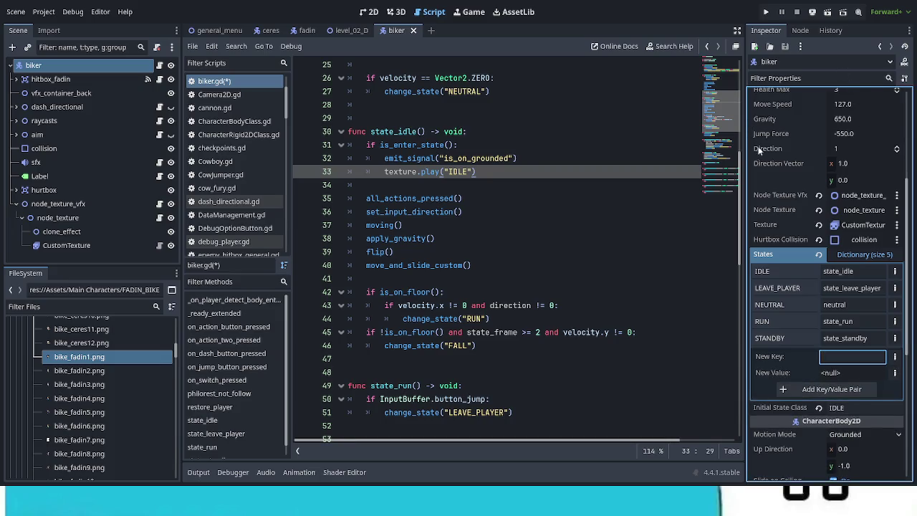
pyautogui.write('FALL')
pyautogui.press('Tab')
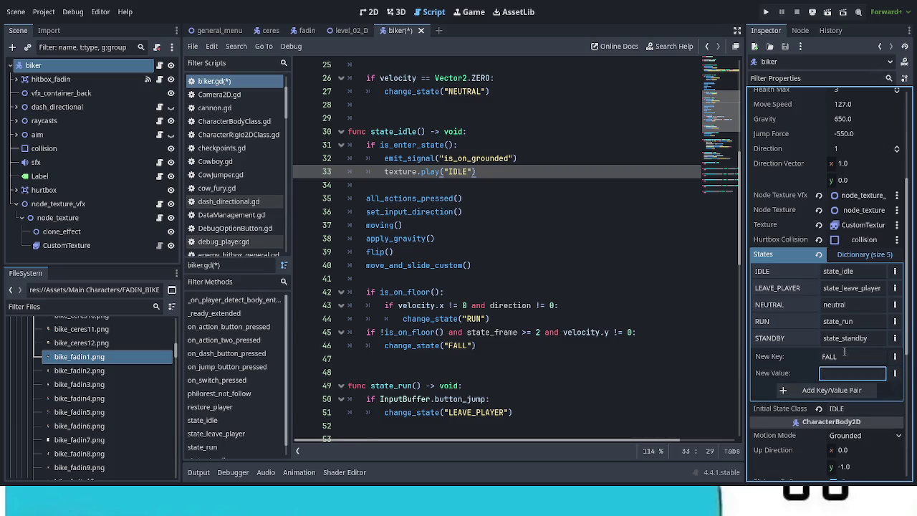
pyautogui.write('state_fall')
pyautogui.click(865, 390)
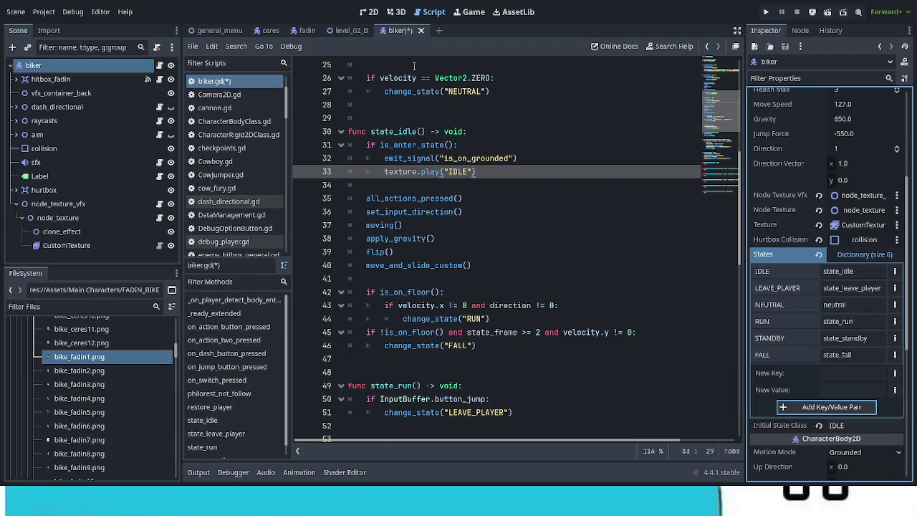
pyautogui.scroll(-3, 568, 232)
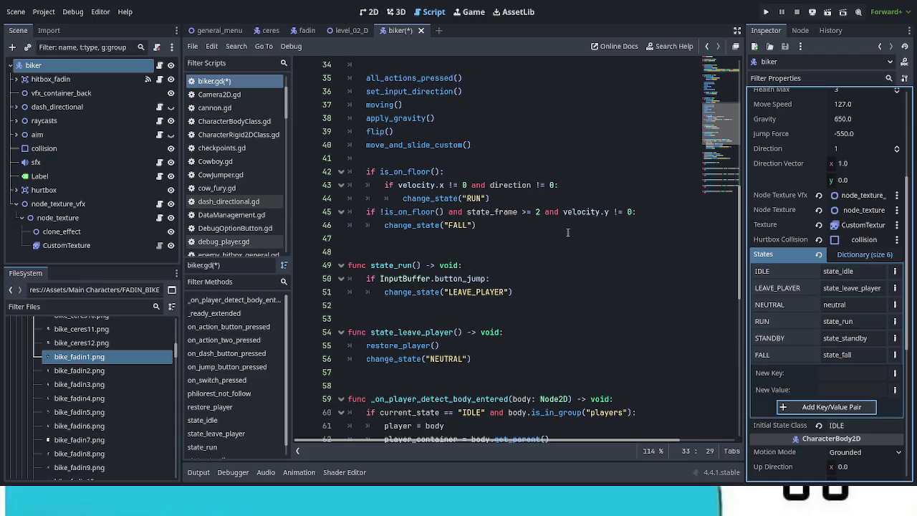
# Add InputBuffer.reset_action_buffer() under state_run's jump check and open its definition in InputBuffer.gd.
pyautogui.click(529, 280)
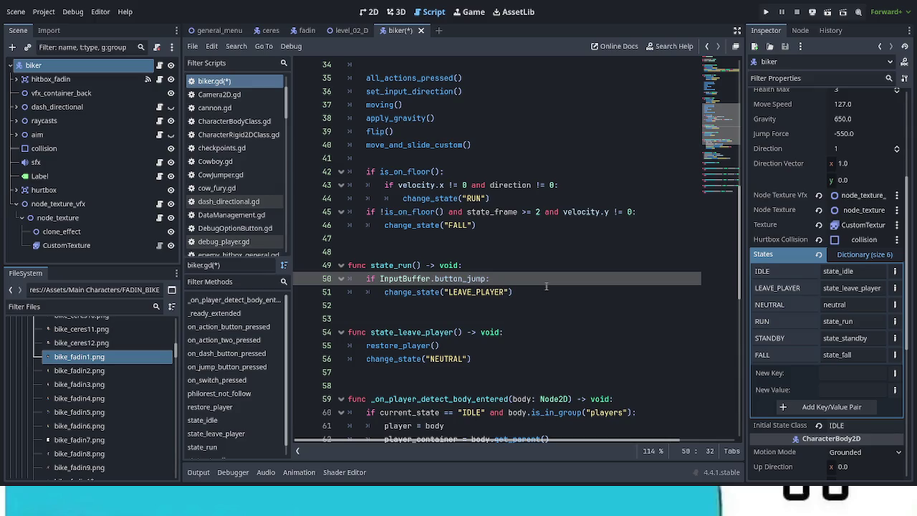
pyautogui.press('Return')
pyautogui.write('Input.')
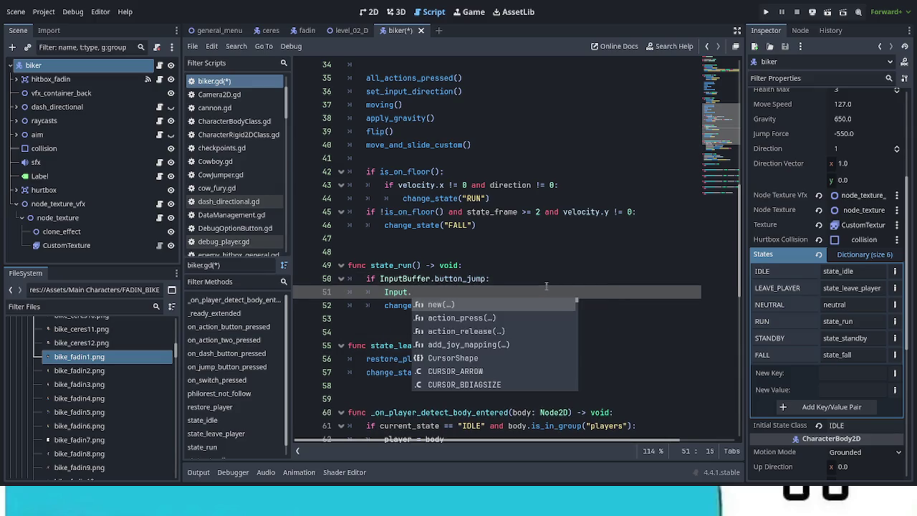
pyautogui.press('BackSpace')
pyautogui.write('B')
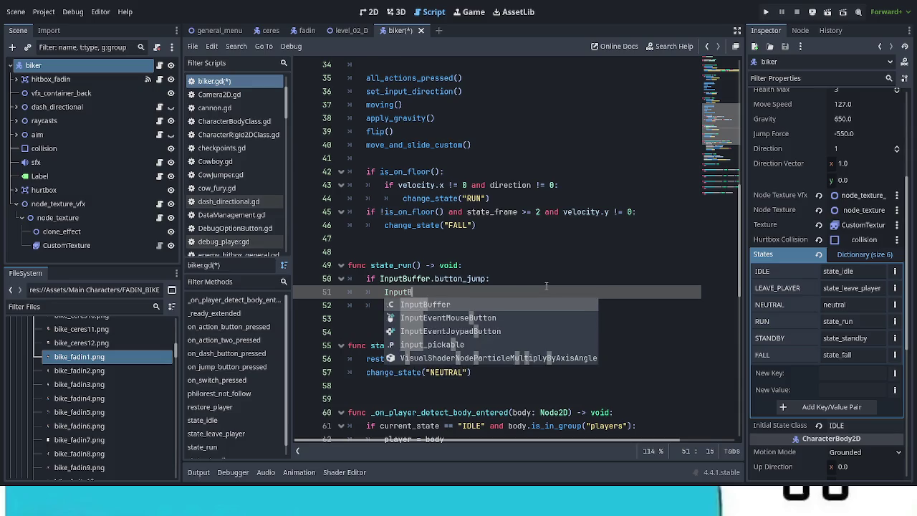
pyautogui.press('Return')
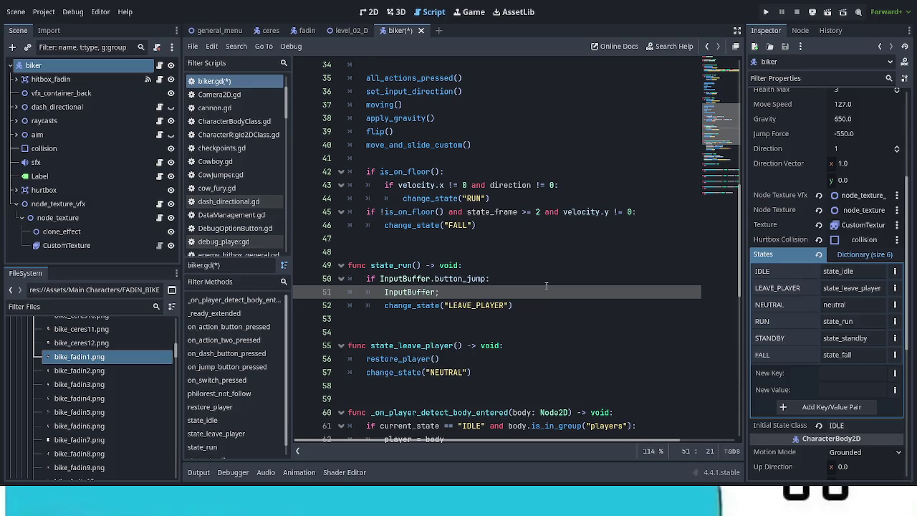
pyautogui.write('.re')
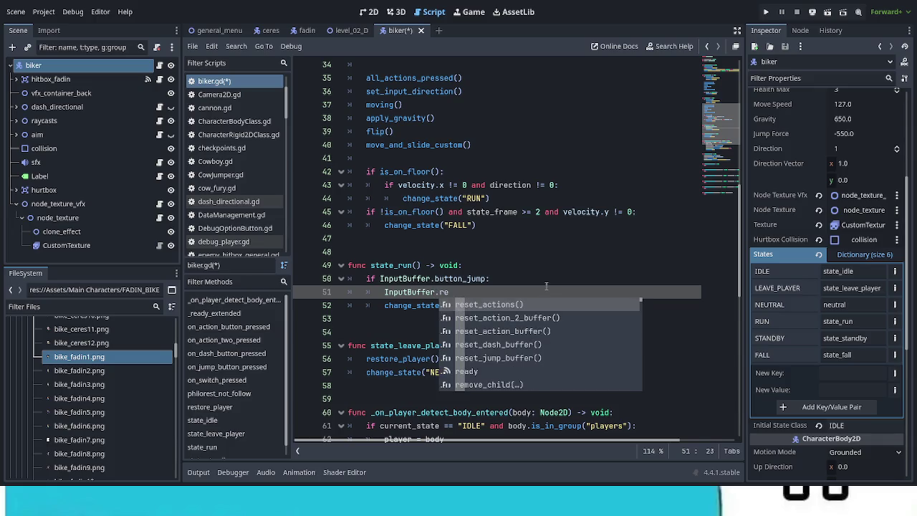
pyautogui.write('set')
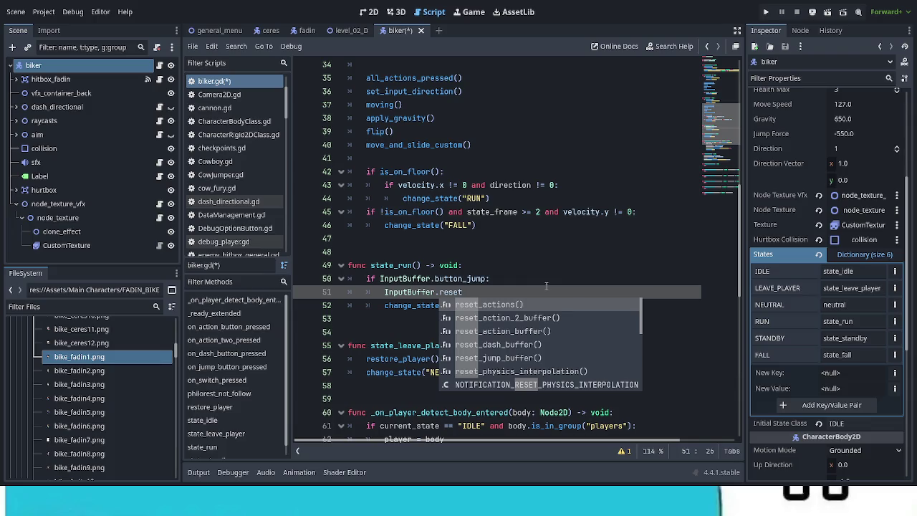
pyautogui.press('Down')
pyautogui.press('Down')
pyautogui.press('Down')
pyautogui.press('Down')
pyautogui.press('Up')
pyautogui.press('Up')
pyautogui.press('Up')
pyautogui.press('Up')
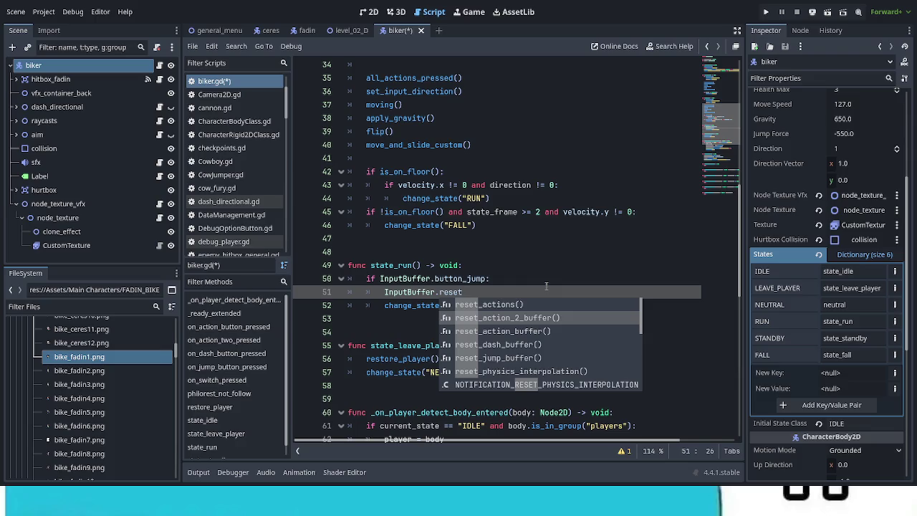
pyautogui.press('Down')
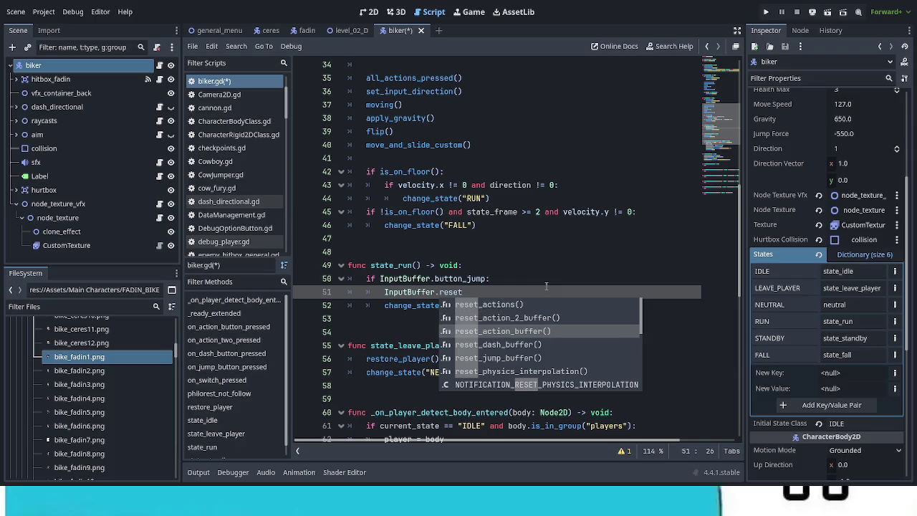
pyautogui.press('Return')
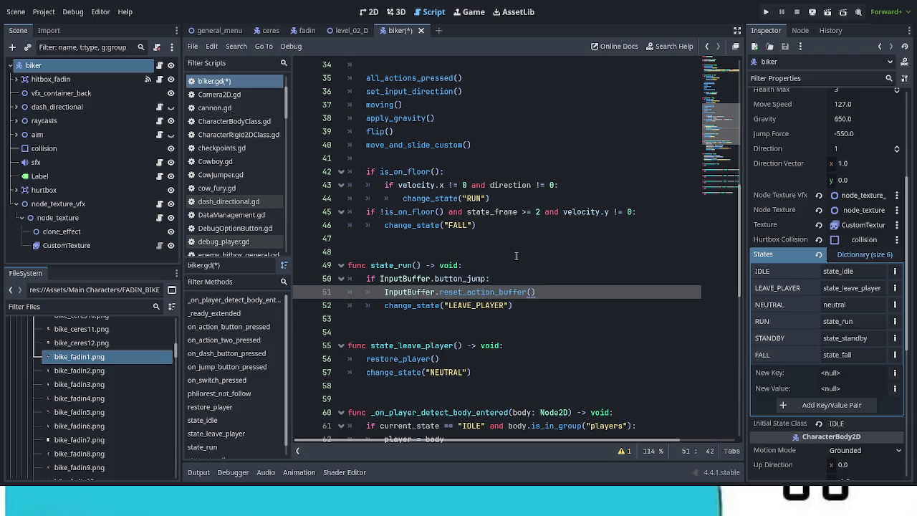
pyautogui.keyDown('ctrl'); pyautogui.click(491, 291); pyautogui.keyUp('ctrl')
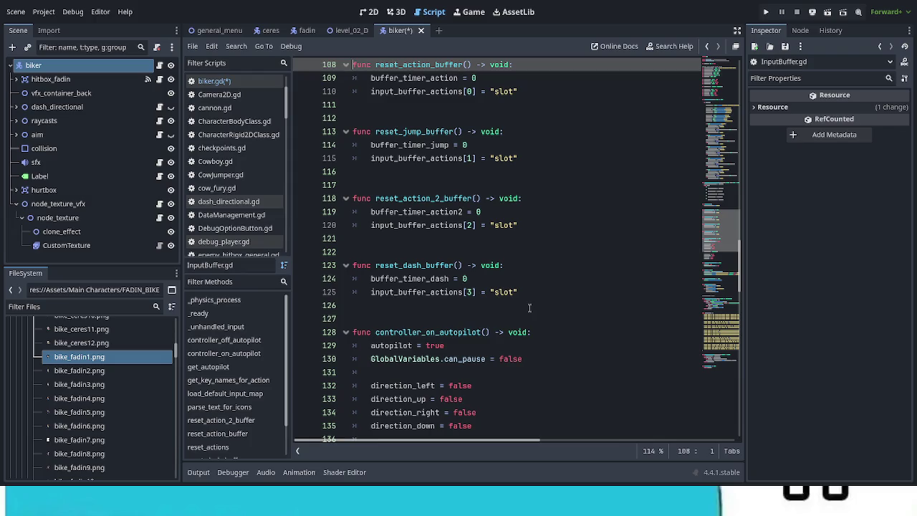
pyautogui.scroll(-5, 525, 306)
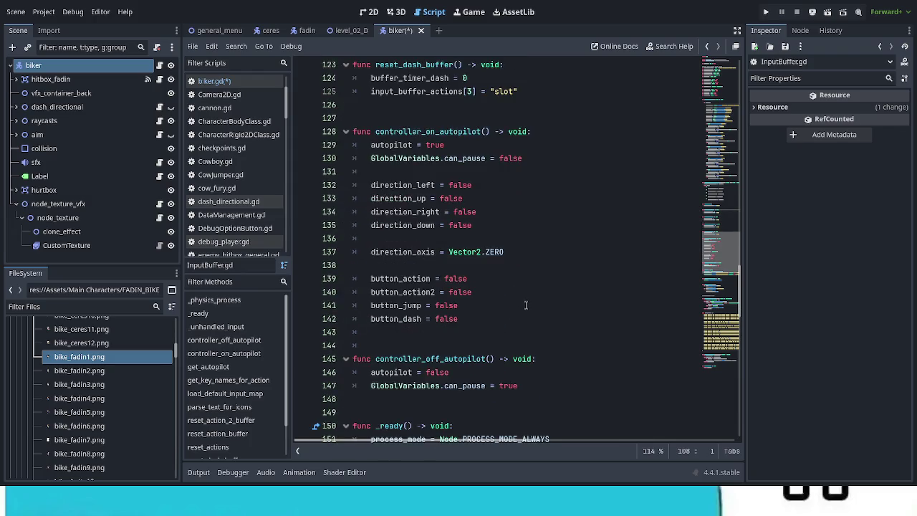
pyautogui.scroll(-2, 525, 305)
pyautogui.scroll(7, 526, 305)
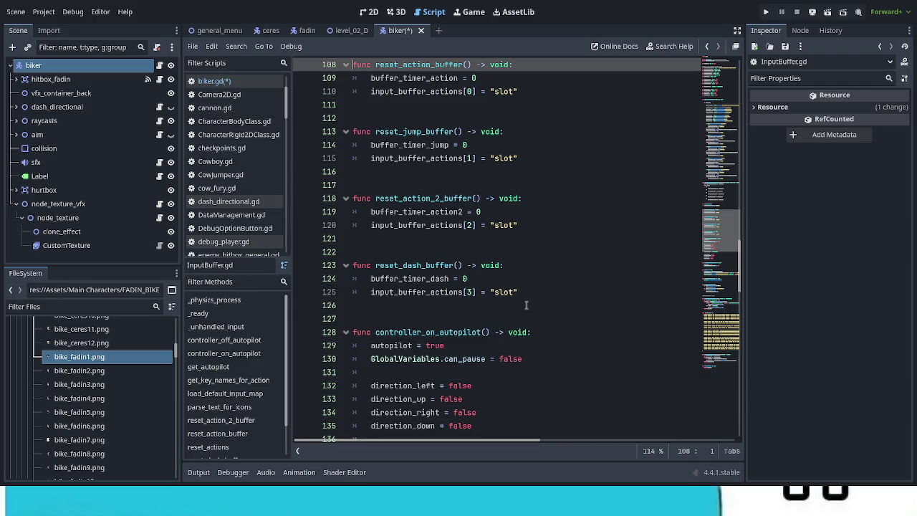
pyautogui.scroll(2, 526, 305)
pyautogui.scroll(2, 526, 305)
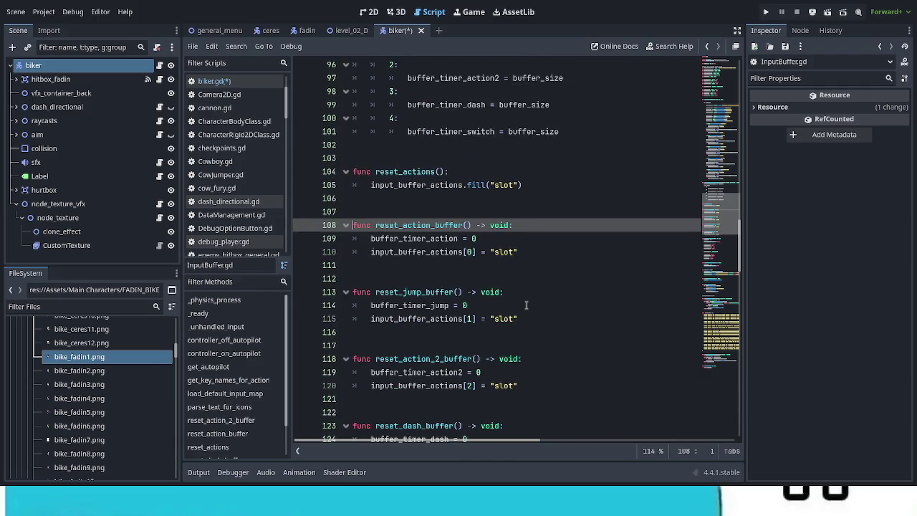
pyautogui.scroll(1, 526, 305)
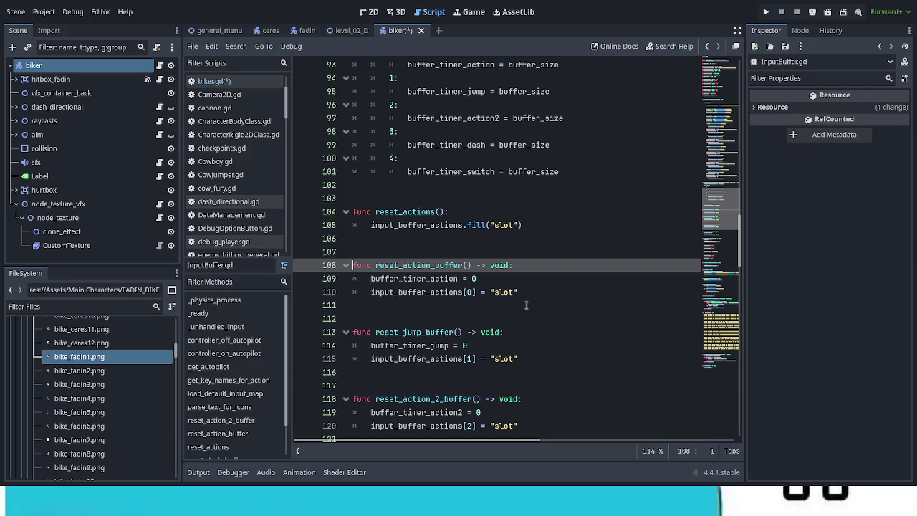
pyautogui.scroll(3, 526, 305)
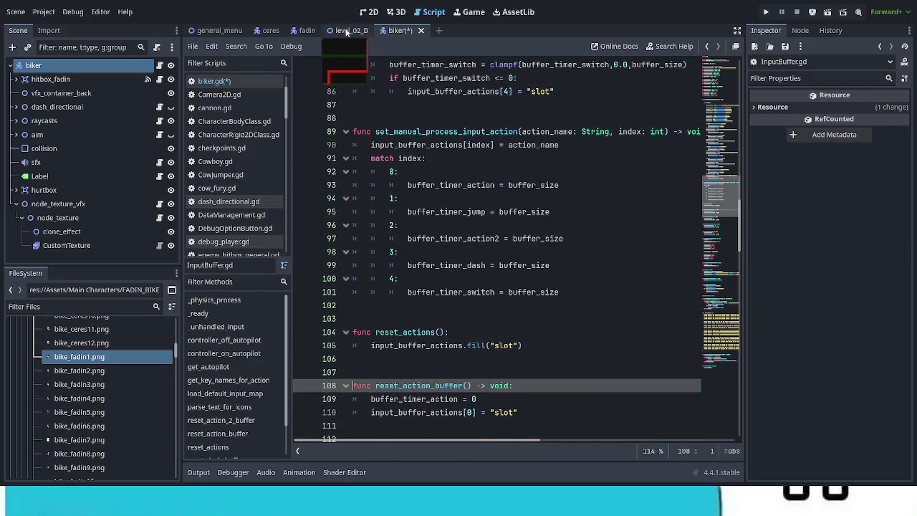
pyautogui.click(301, 31)
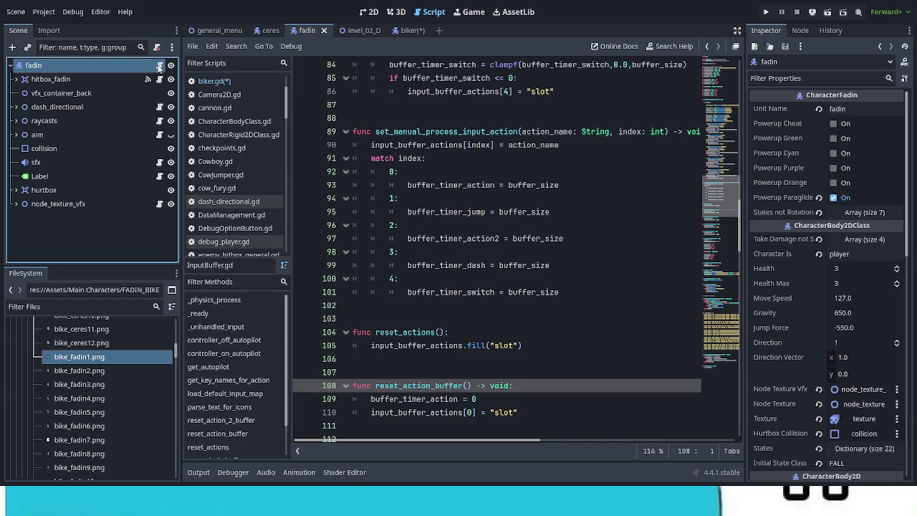
# Open Player_Fadin.gd from the fadin node and scroll through its idle state code.
pyautogui.click(159, 66)
pyautogui.click(596, 244)
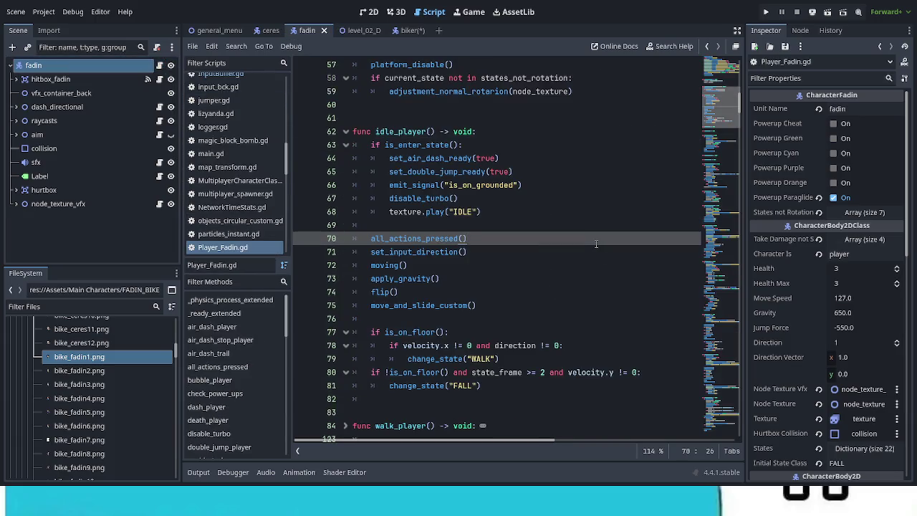
pyautogui.scroll(-7, 549, 325)
pyautogui.scroll(-5, 549, 325)
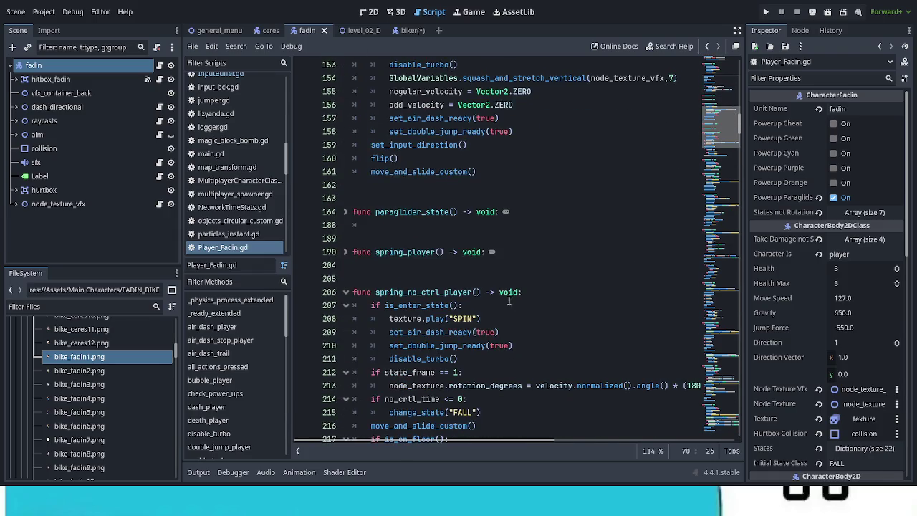
pyautogui.scroll(4, 509, 300)
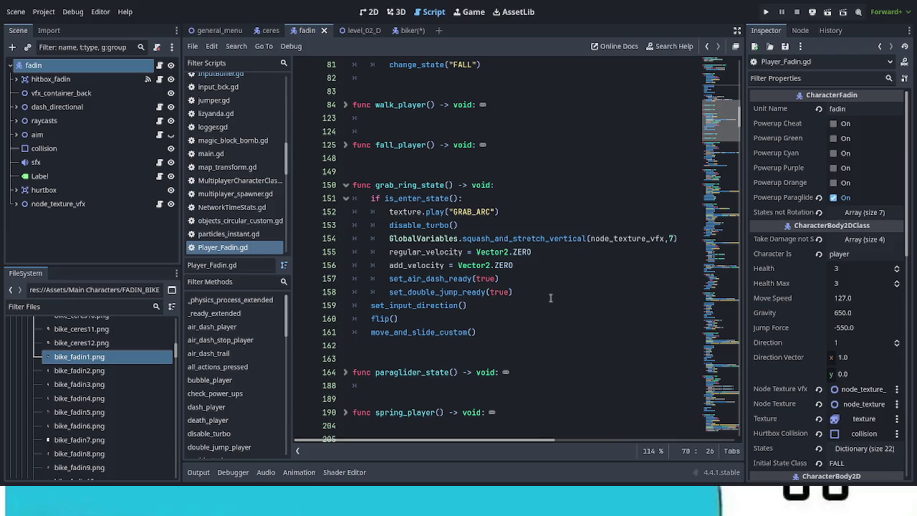
pyautogui.scroll(3, 488, 250)
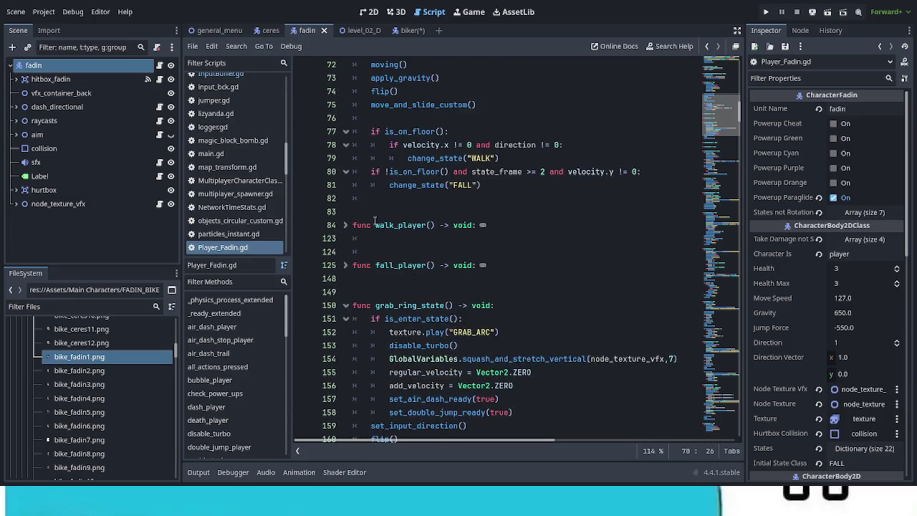
pyautogui.scroll(3, 352, 226)
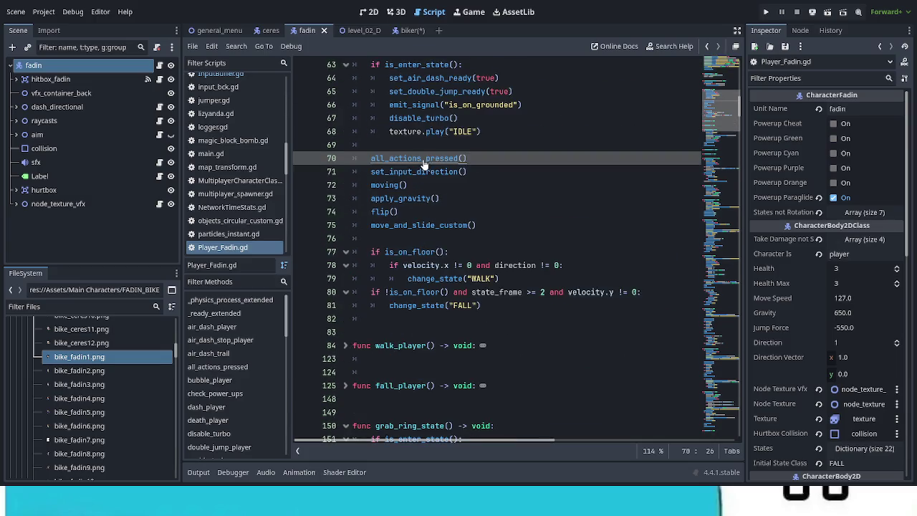
# Follow all_actions_pressed to its definition, then reset_action_buffer into InputBuffer.gd.
pyautogui.keyDown('ctrl'); pyautogui.click(423, 159); pyautogui.keyUp('ctrl')
pyautogui.scroll(-6, 605, 279)
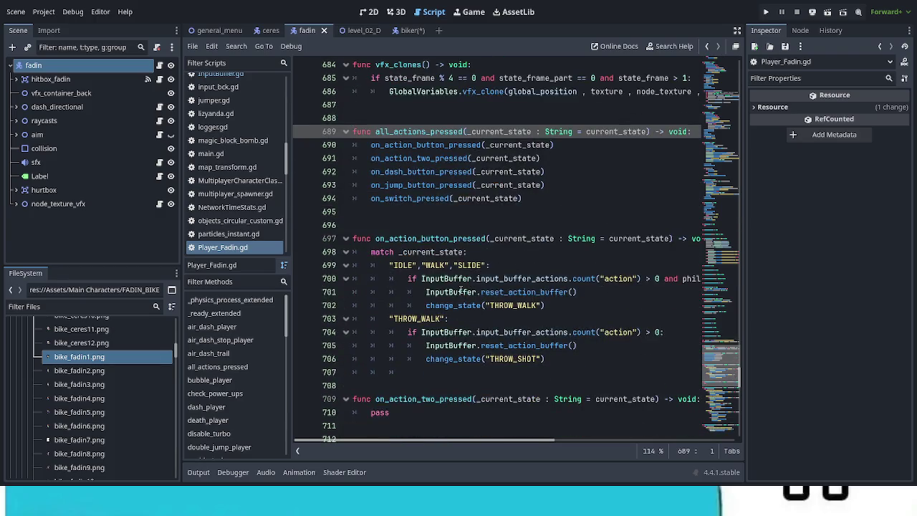
pyautogui.keyDown('ctrl'); pyautogui.click(514, 292); pyautogui.keyUp('ctrl')
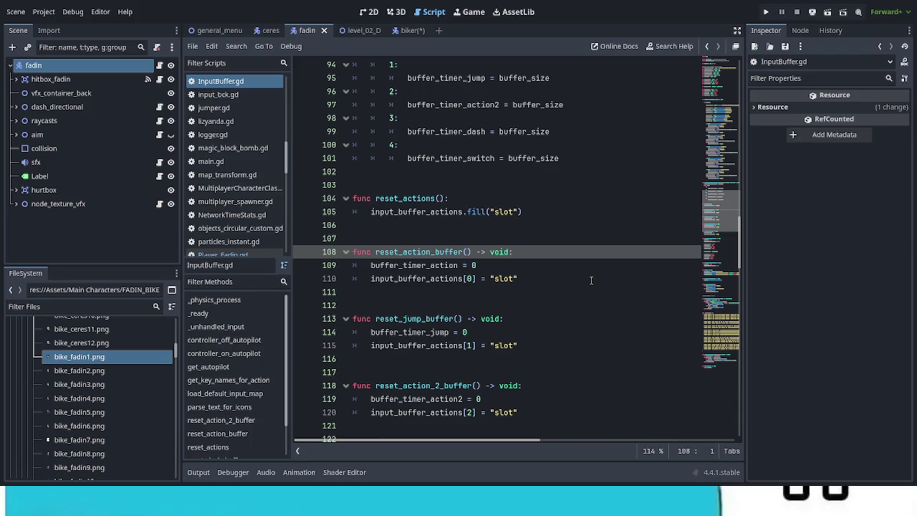
# Browse InputBuffer.gd, then go back to the reset_action_buffer call in Player_Fadin.gd.
pyautogui.click(708, 46)
pyautogui.scroll(-3, 577, 302)
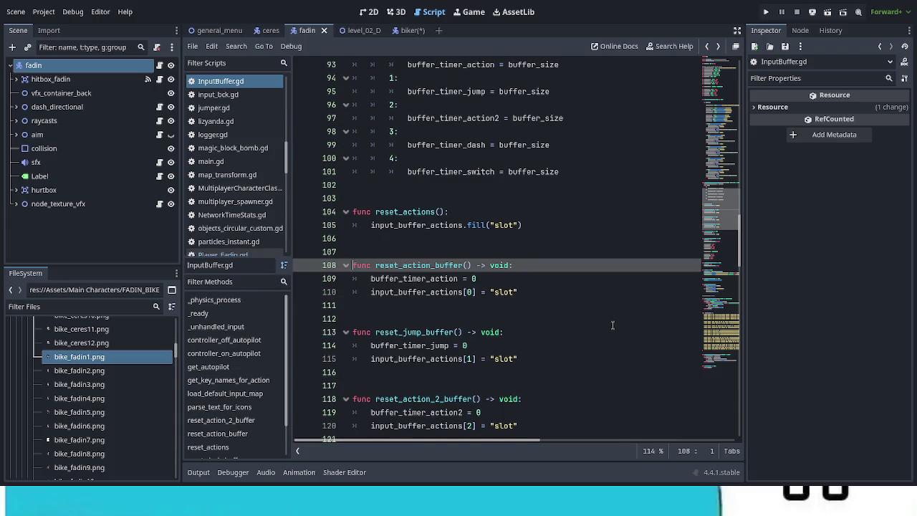
pyautogui.scroll(2, 613, 326)
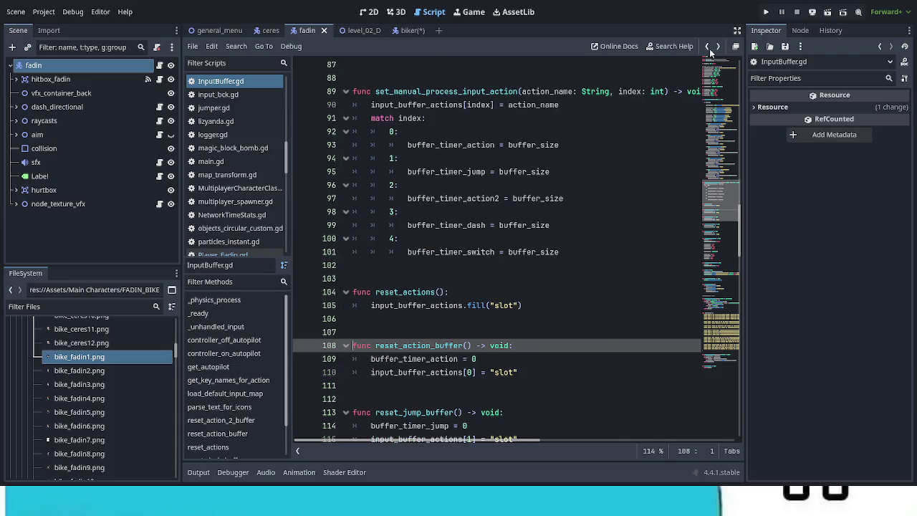
pyautogui.click(709, 49)
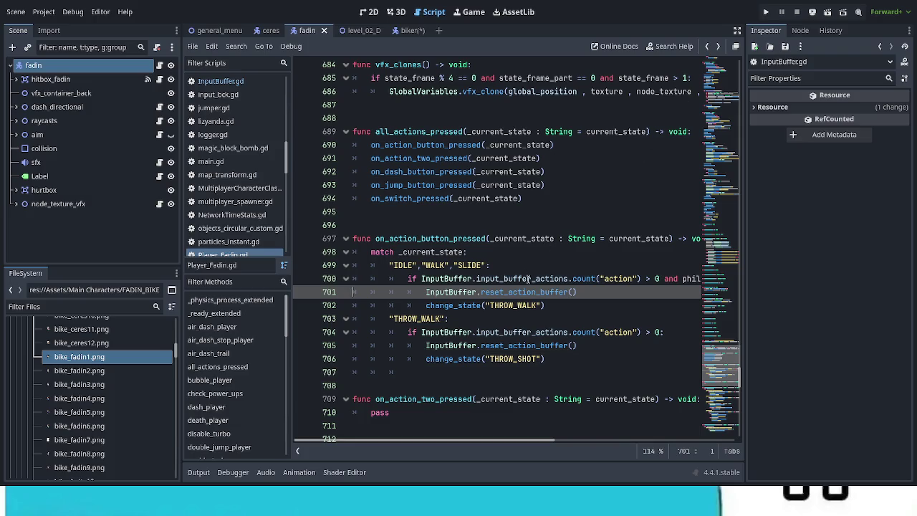
pyautogui.scroll(-4, 537, 287)
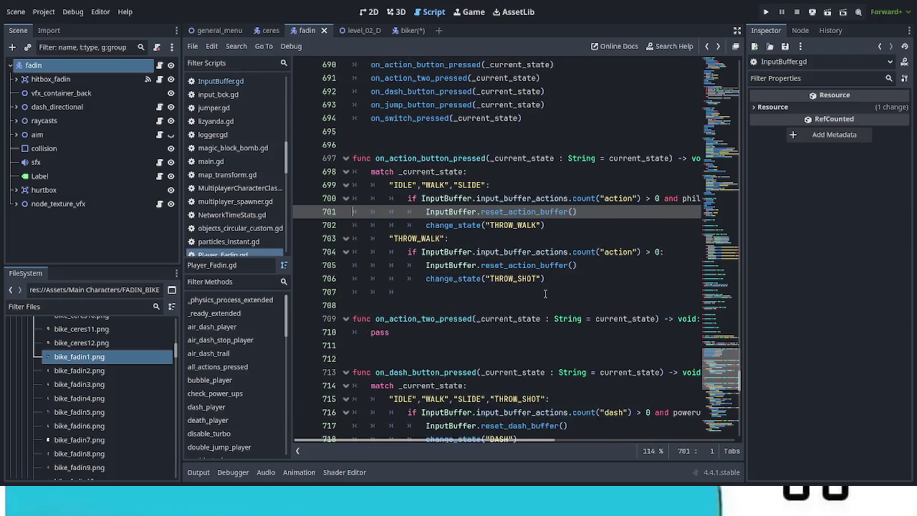
pyautogui.scroll(-1, 546, 291)
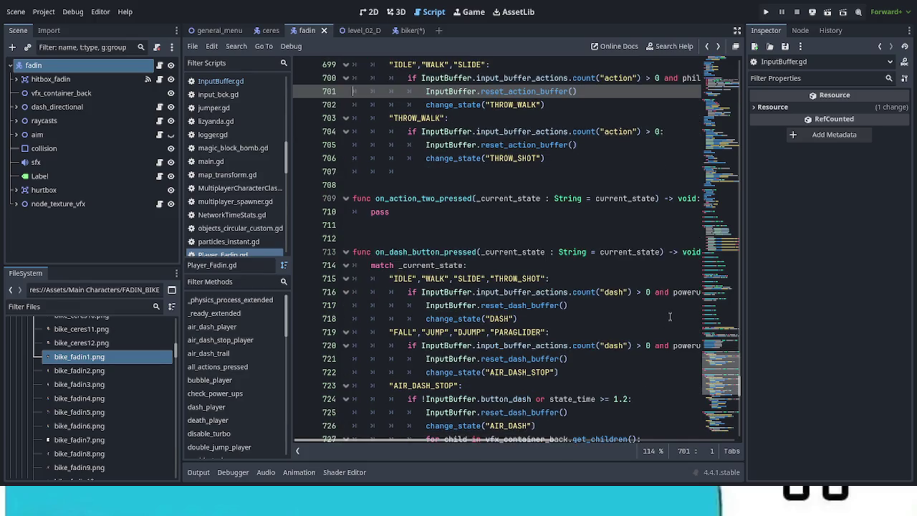
pyautogui.scroll(-2, 557, 307)
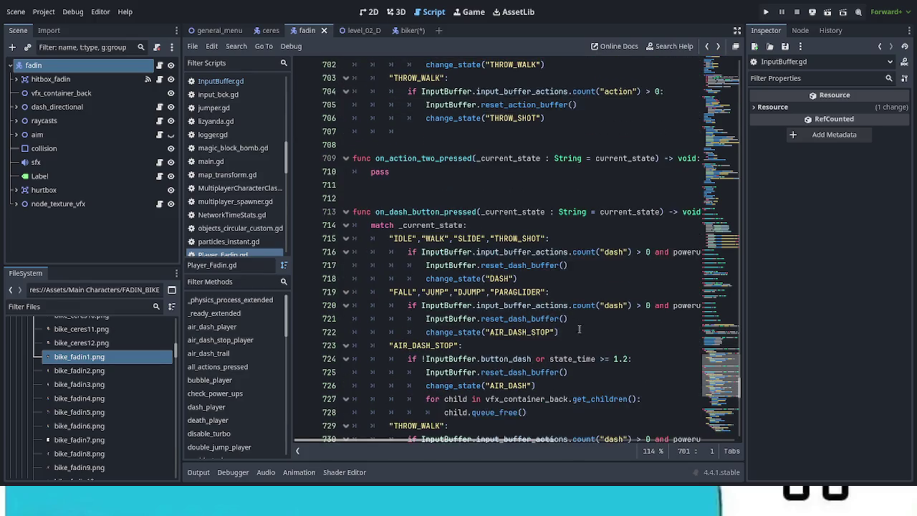
pyautogui.scroll(-7, 583, 334)
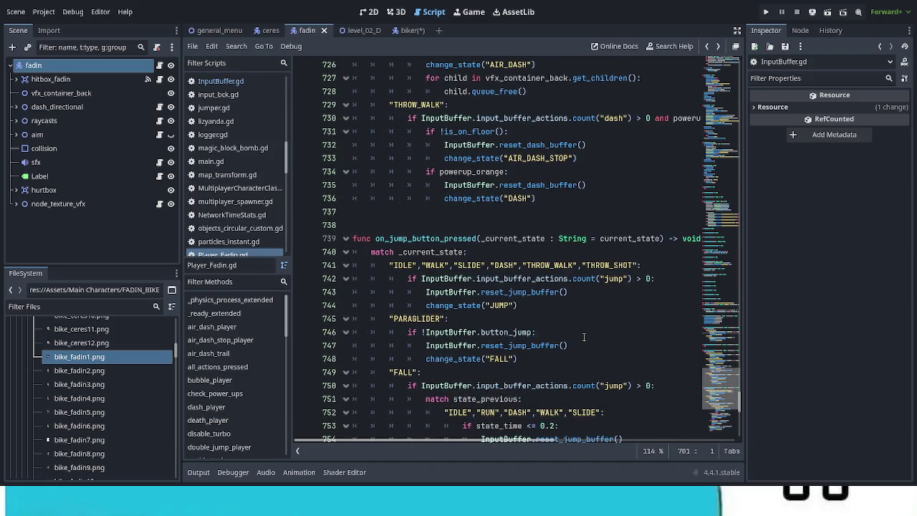
pyautogui.scroll(-1, 584, 337)
pyautogui.scroll(-1, 584, 337)
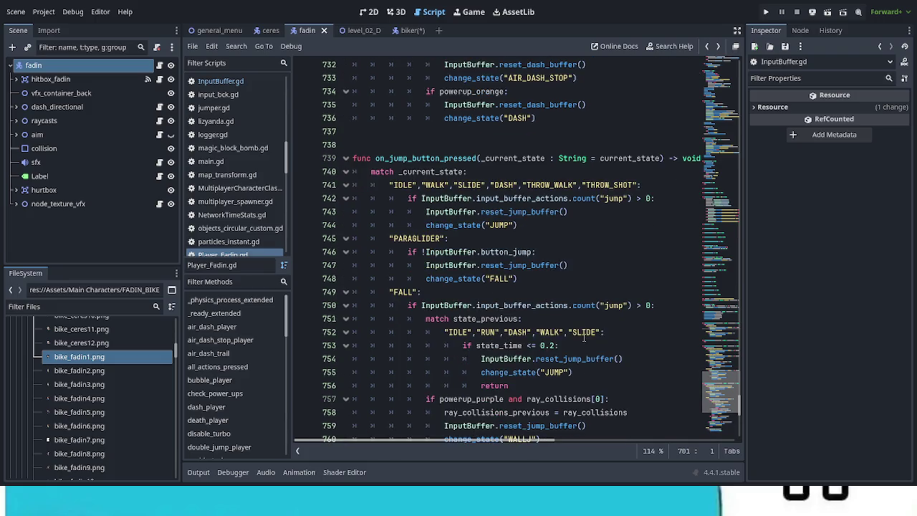
pyautogui.scroll(-4, 584, 338)
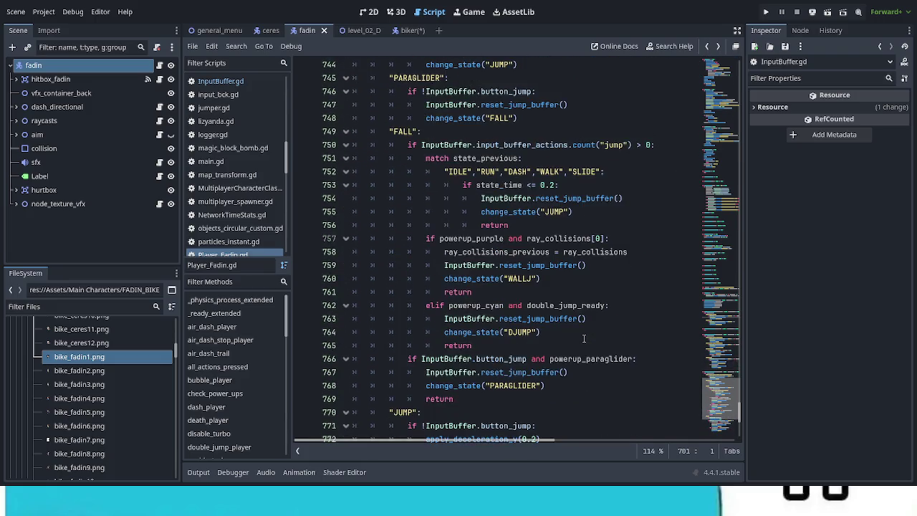
pyautogui.scroll(-2, 584, 338)
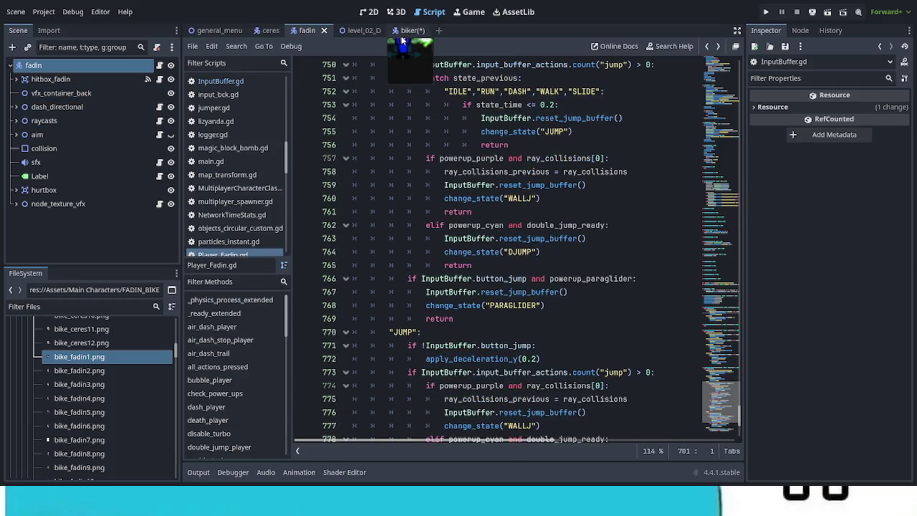
# Switch to the biker scene, open its biker.gd script and save the scene.
pyautogui.click(380, 35)
pyautogui.click(159, 66)
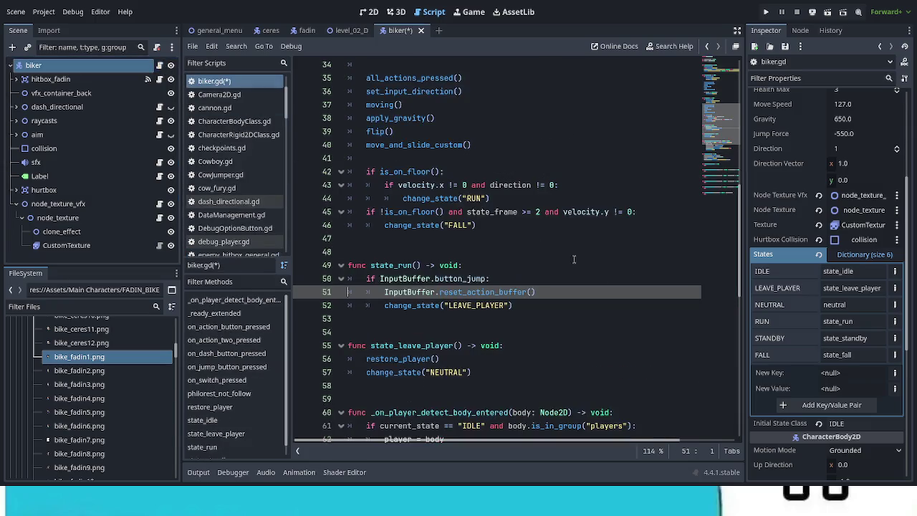
pyautogui.hotkey('ctrl', 's')
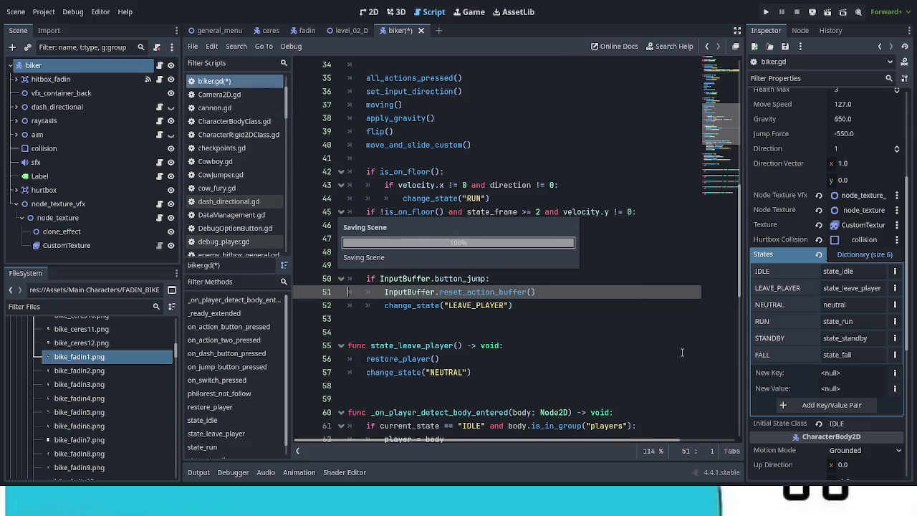
# Replace reset_action_buffer() on line 51 with reset_jump_buffer() and save the script.
pyautogui.moveTo(440, 291); pyautogui.dragTo(581, 293)
pyautogui.write('reset_j')
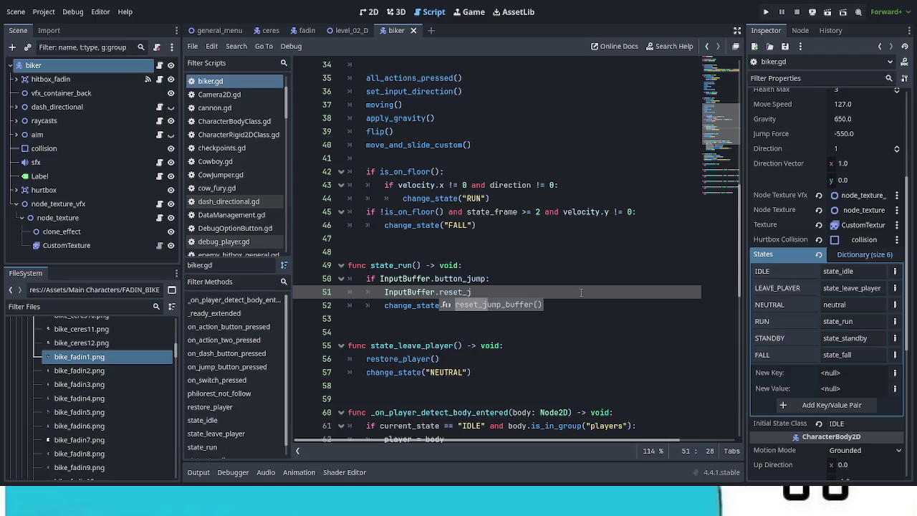
pyautogui.press('Return')
pyautogui.hotkey('ctrl', 's')
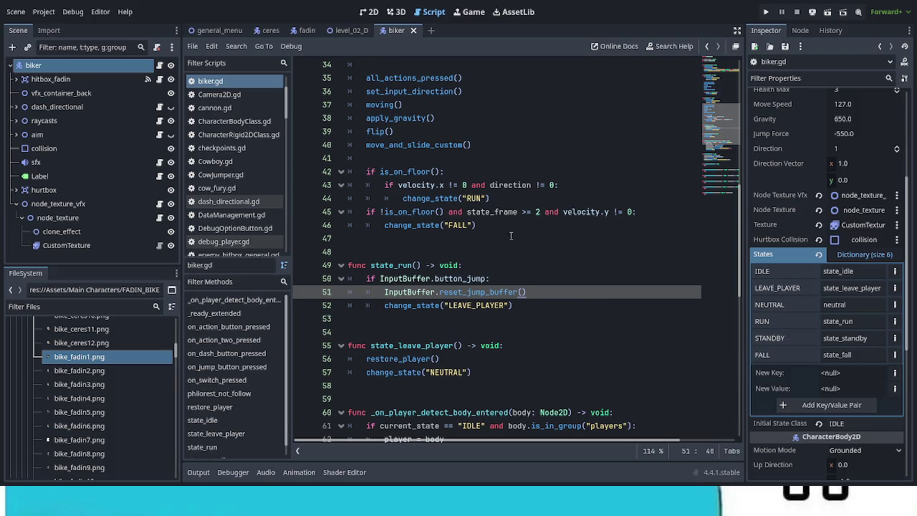
pyautogui.scroll(7, 537, 227)
pyautogui.scroll(1, 537, 227)
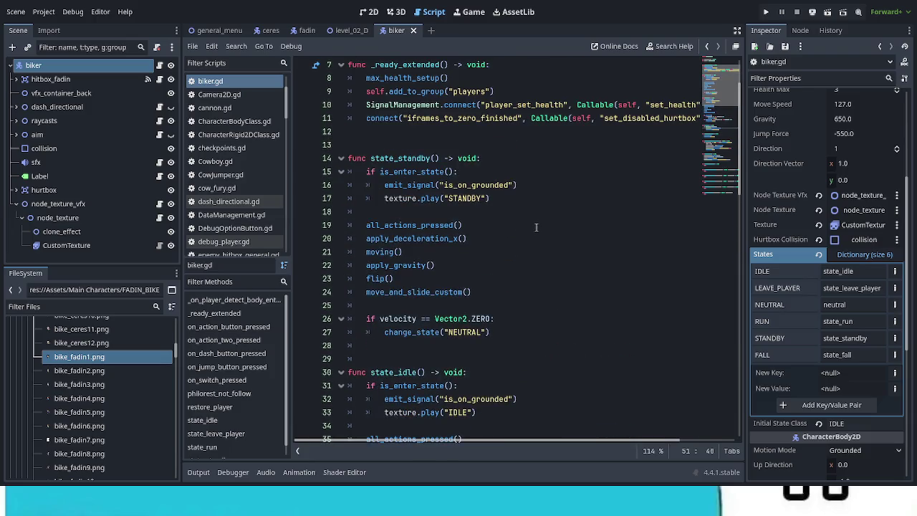
pyautogui.scroll(-1, 532, 228)
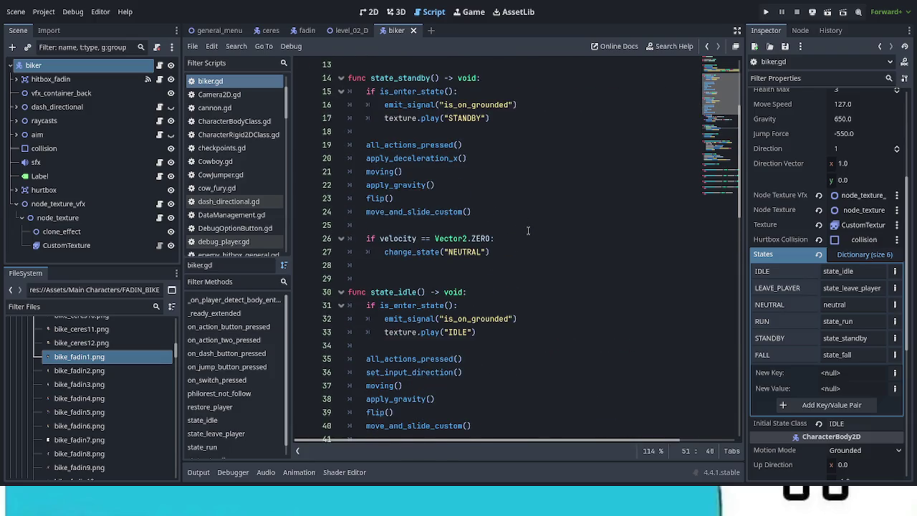
pyautogui.scroll(-2, 531, 230)
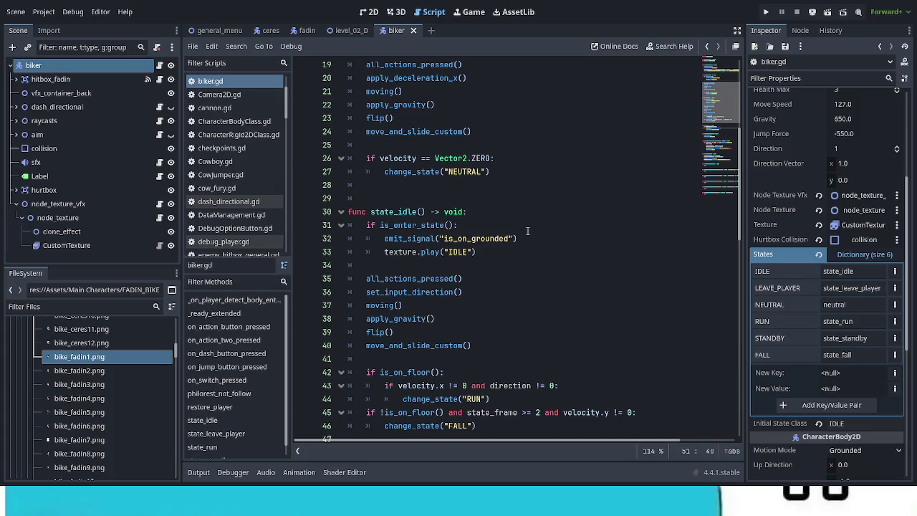
pyautogui.scroll(-4, 527, 230)
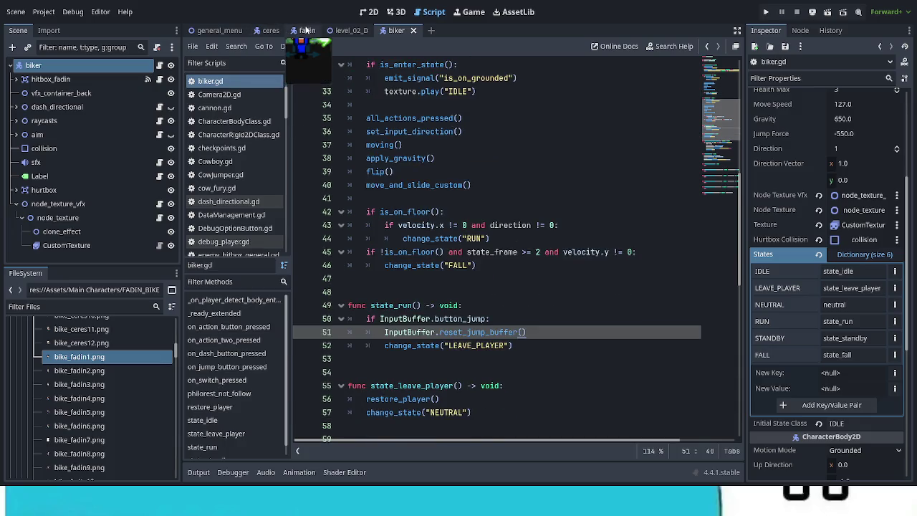
# Copy the walk_player body from Player_Fadin.gd, fold that function, and return to the biker scene.
pyautogui.click(307, 30)
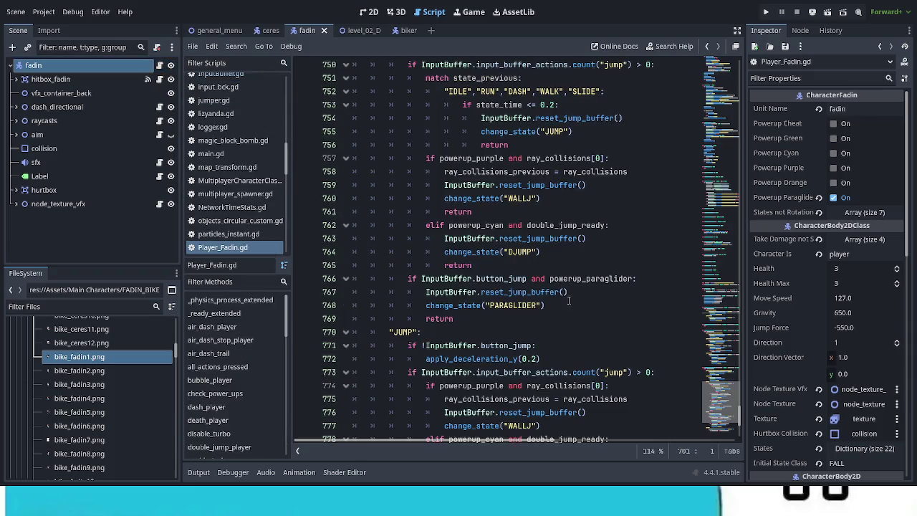
pyautogui.scroll(-1, 286, 336)
pyautogui.moveTo(287, 337); pyautogui.dragTo(311, 451)
pyautogui.click(231, 436)
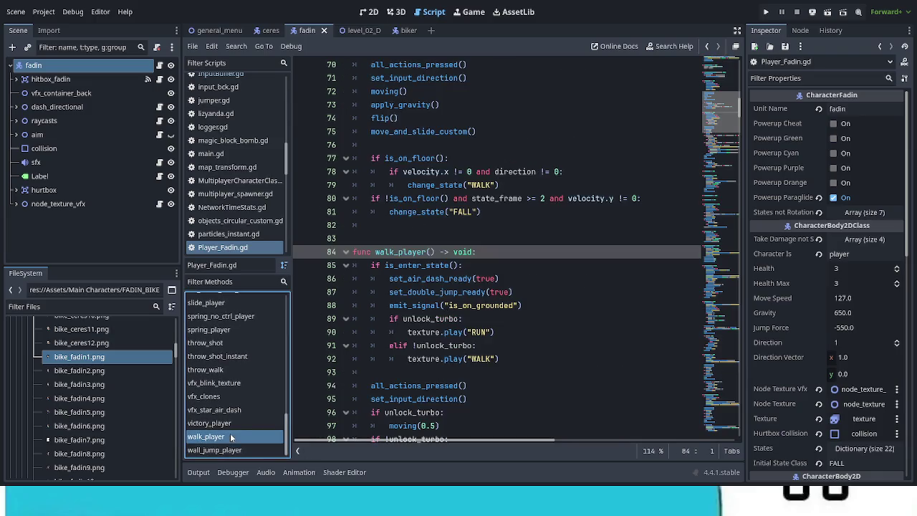
pyautogui.scroll(-7, 517, 393)
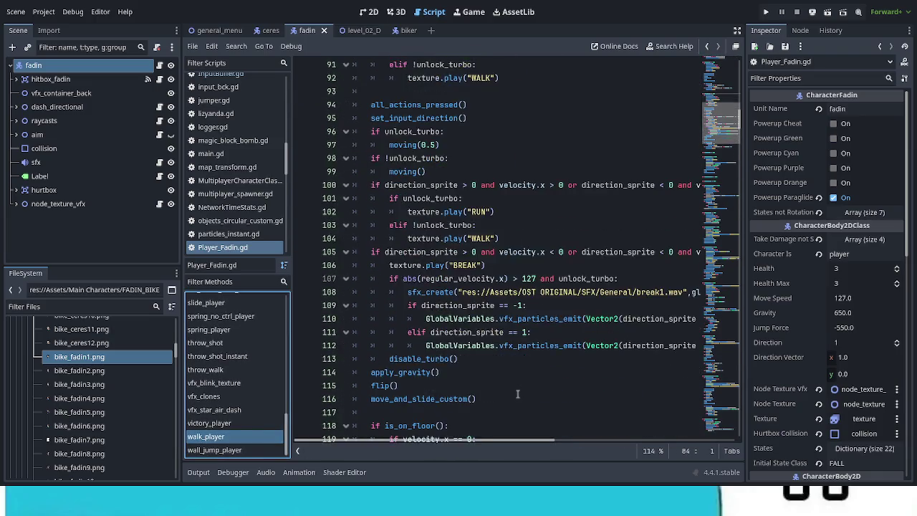
pyautogui.scroll(-2, 517, 393)
pyautogui.scroll(-1, 517, 394)
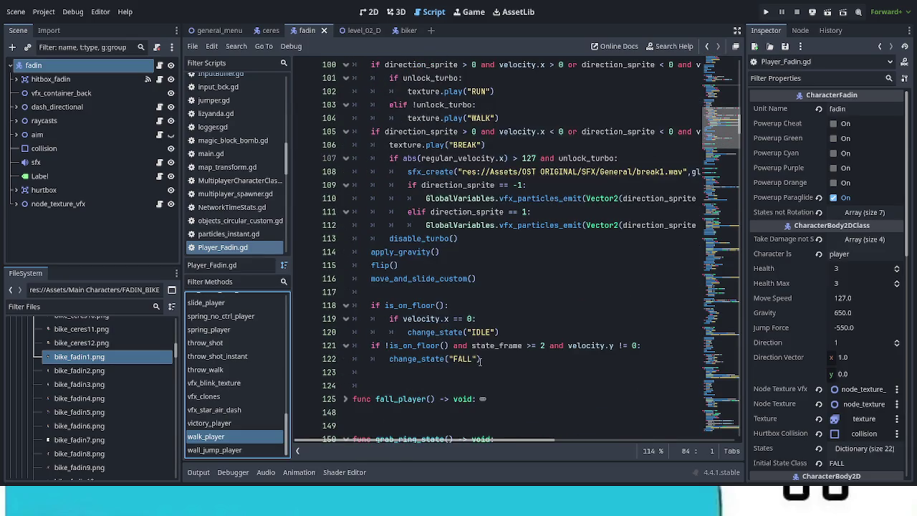
pyautogui.moveTo(482, 359)
pyautogui.mouseDown()
pyautogui.moveTo(353, 185)
pyautogui.moveTo(359, 86)
pyautogui.moveTo(387, 35)
pyautogui.moveTo(401, 161)
pyautogui.moveTo(373, 92)
pyautogui.mouseUp()
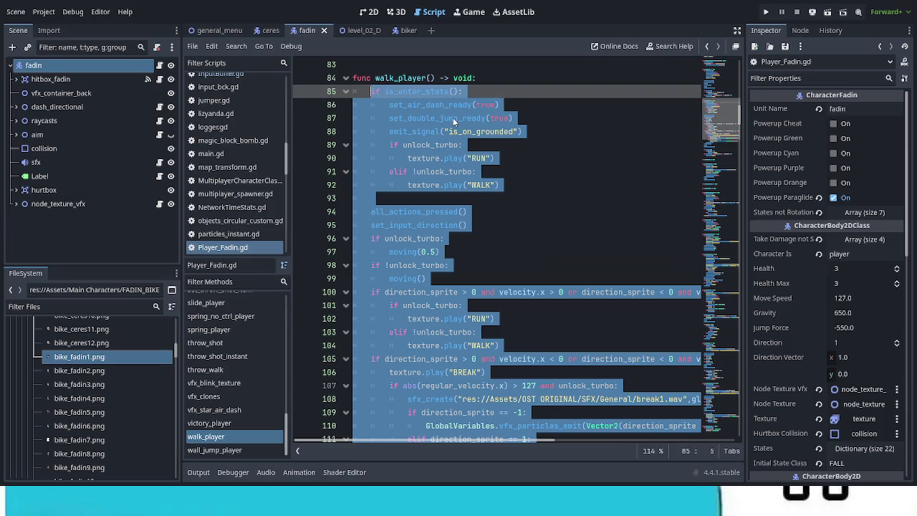
pyautogui.click(346, 79)
pyautogui.click(403, 30)
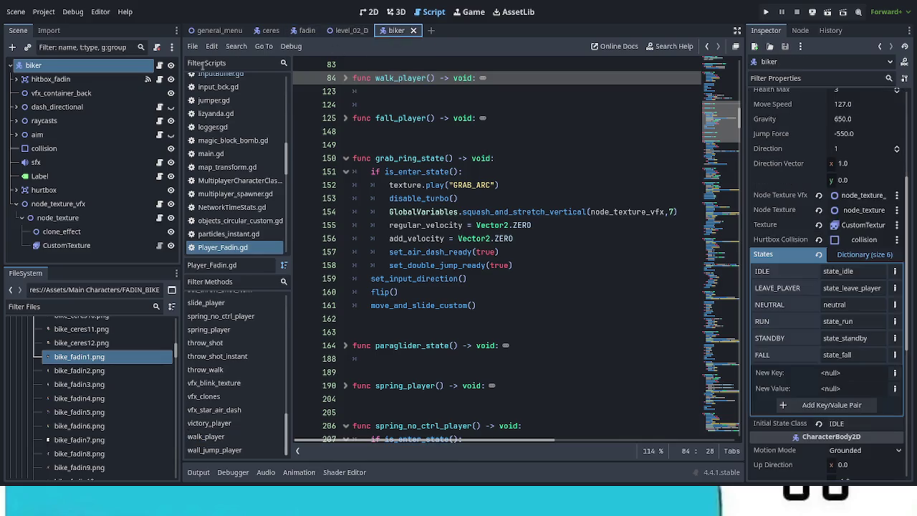
# Paste the walking code into biker.gd's state_run, one indent level out, below the LEAVE_PLAYER check.
pyautogui.click(160, 66)
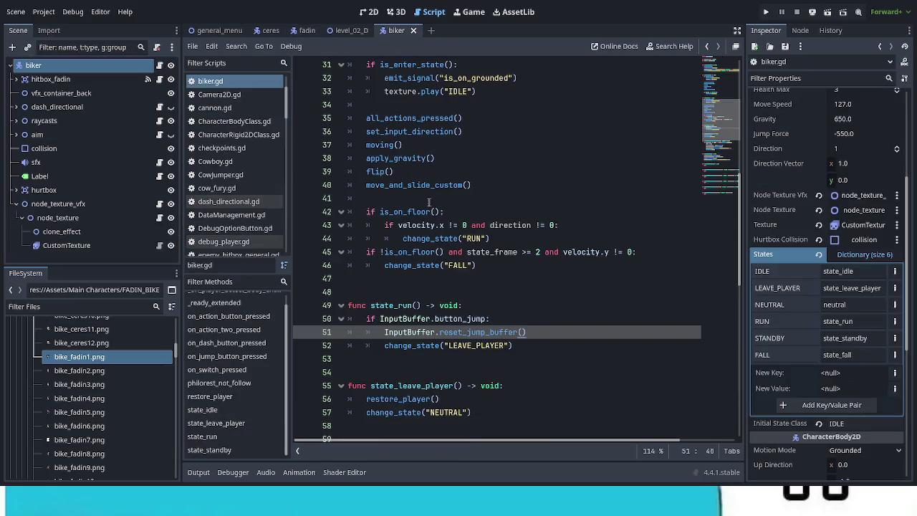
pyautogui.click(533, 344)
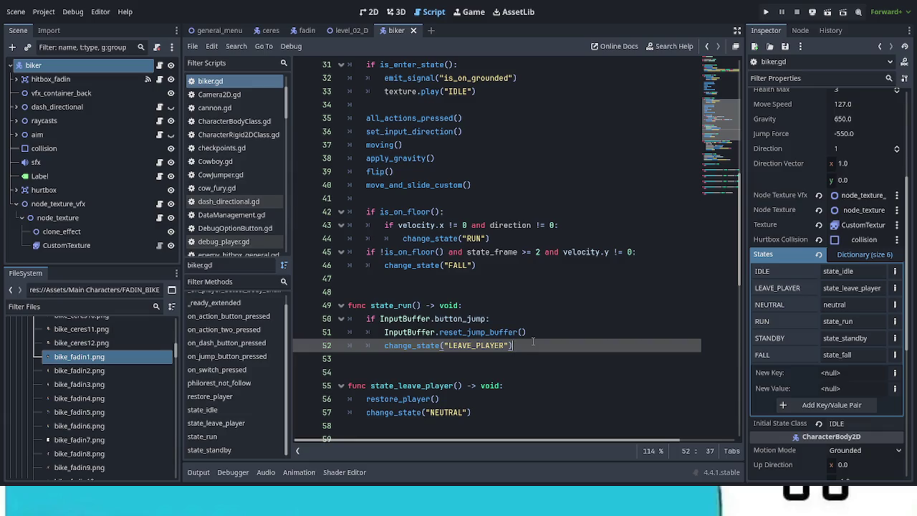
pyautogui.press('Return')
pyautogui.press('BackSpace')
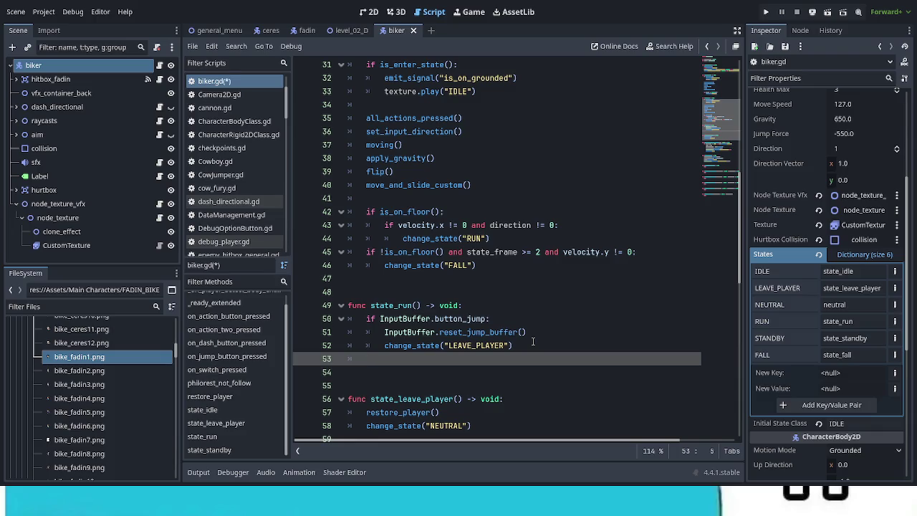
pyautogui.press('Return')
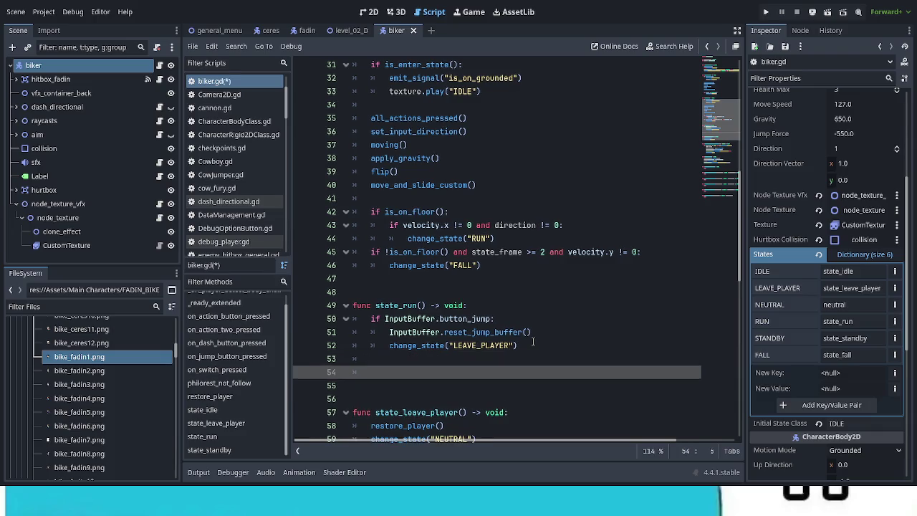
pyautogui.hotkey('ctrl', 'v')
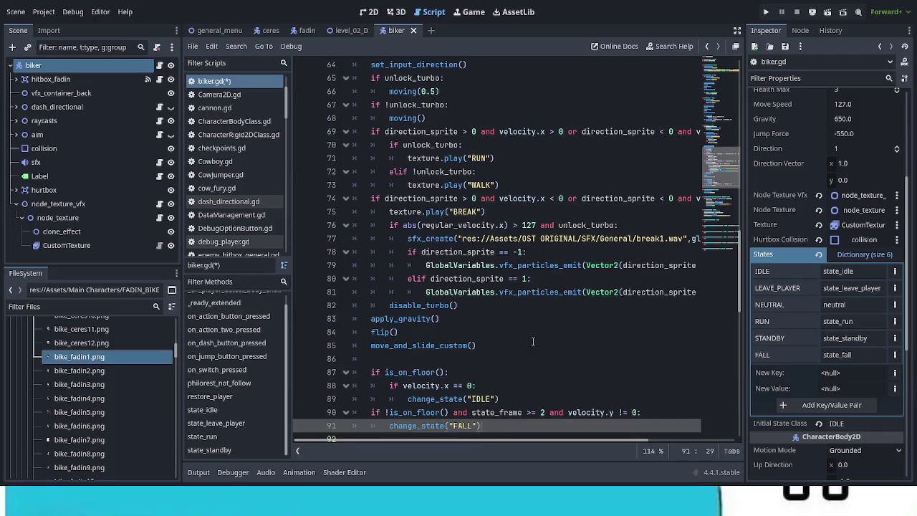
pyautogui.scroll(-3, 537, 342)
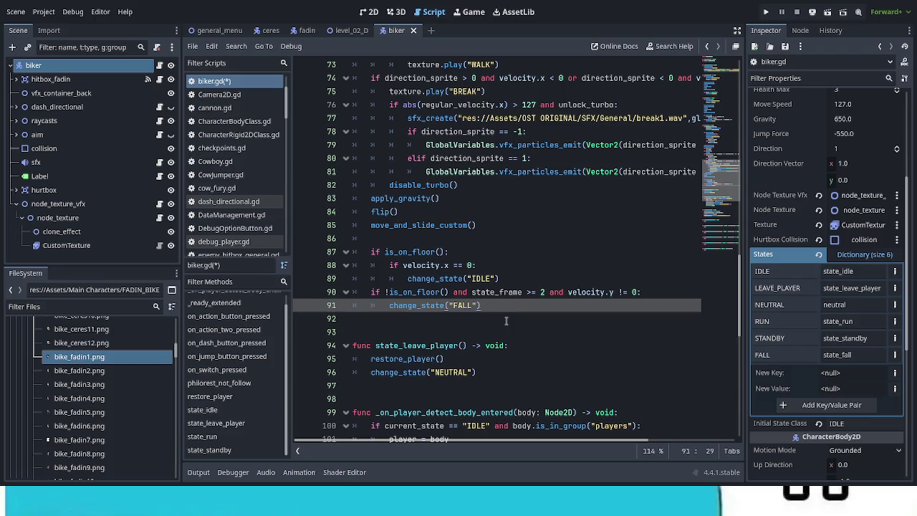
pyautogui.scroll(3, 506, 321)
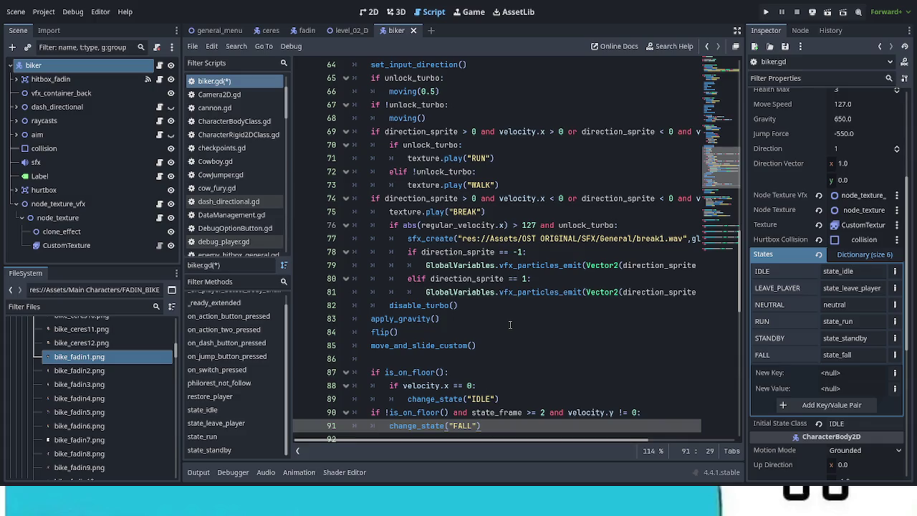
pyautogui.scroll(-2, 511, 336)
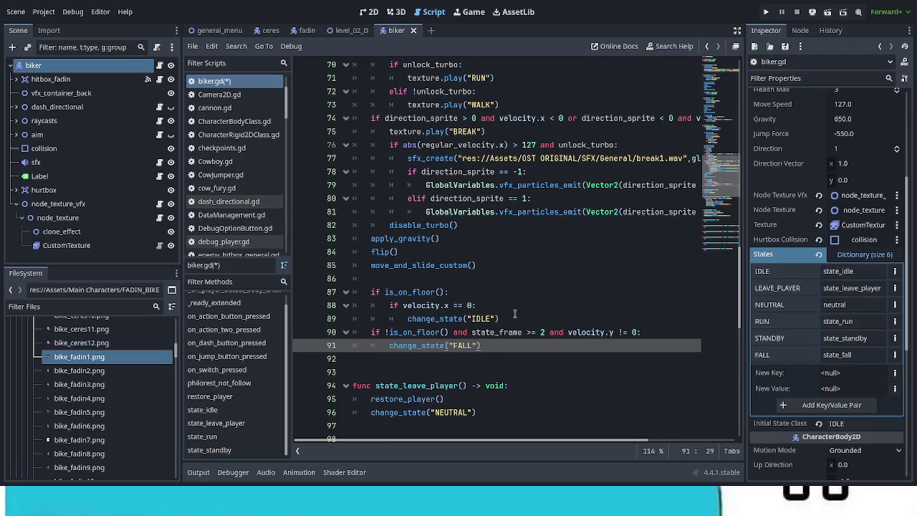
pyautogui.scroll(-3, 515, 314)
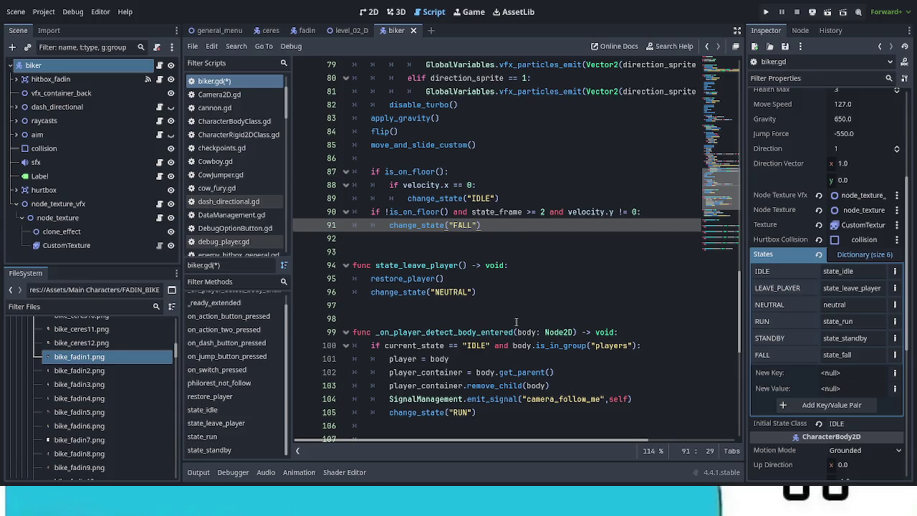
pyautogui.scroll(11, 516, 321)
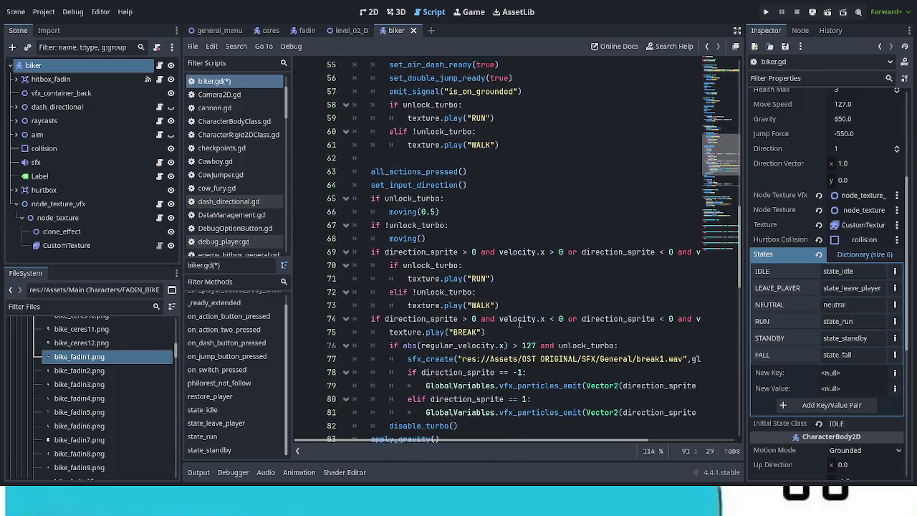
pyautogui.scroll(8, 520, 323)
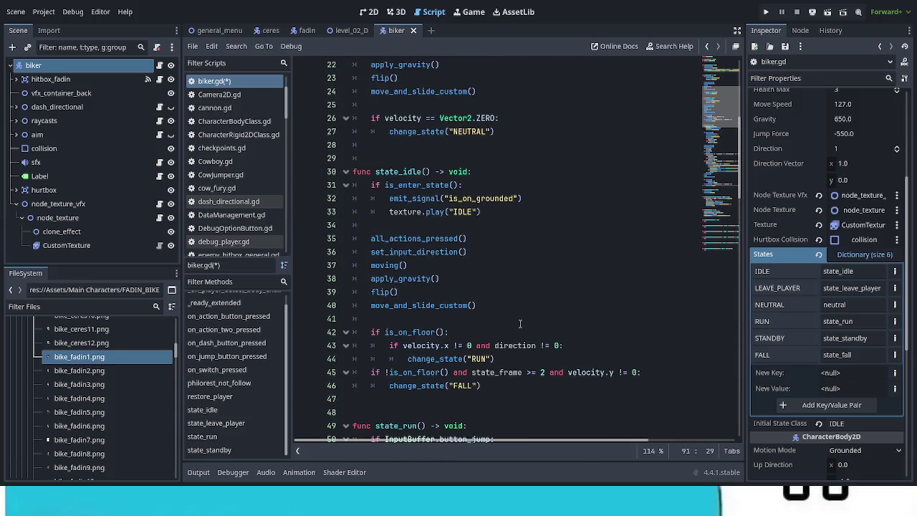
pyautogui.scroll(5, 520, 323)
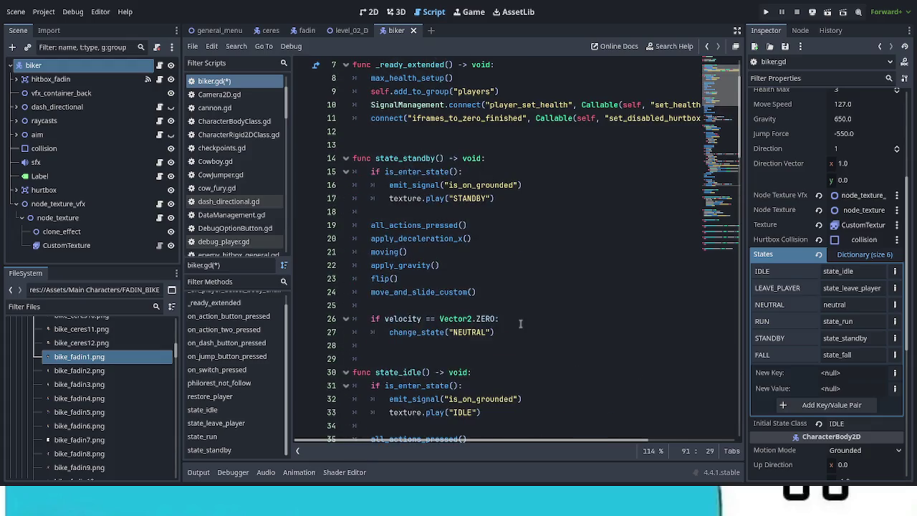
pyautogui.scroll(2, 520, 324)
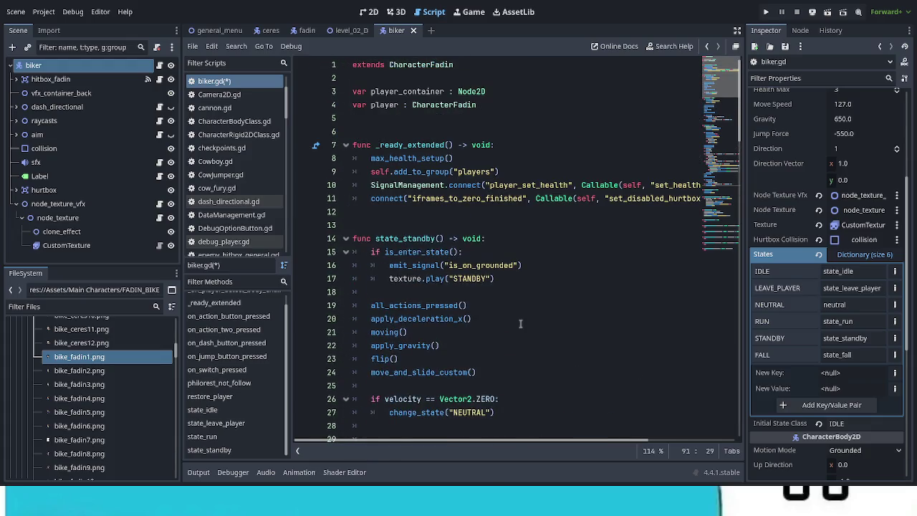
pyautogui.scroll(-1, 520, 324)
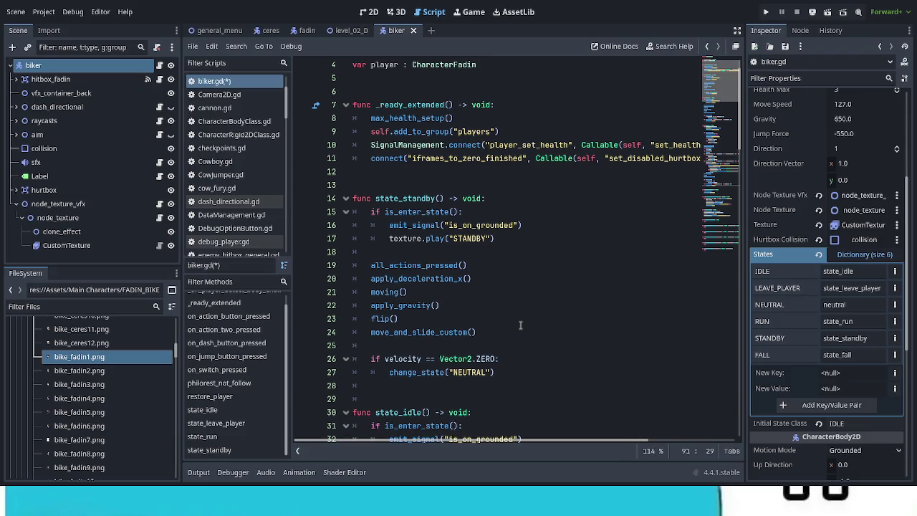
pyautogui.scroll(-5, 521, 325)
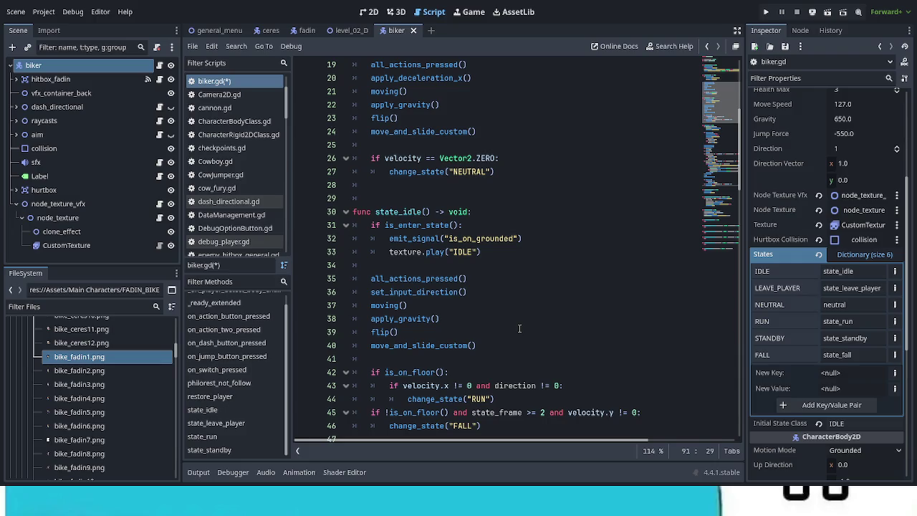
pyautogui.scroll(-5, 519, 329)
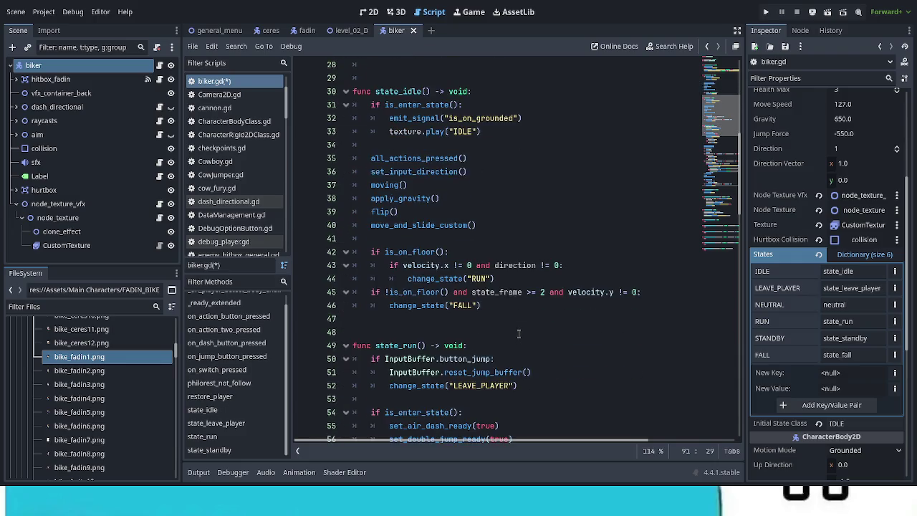
pyautogui.scroll(-3, 518, 334)
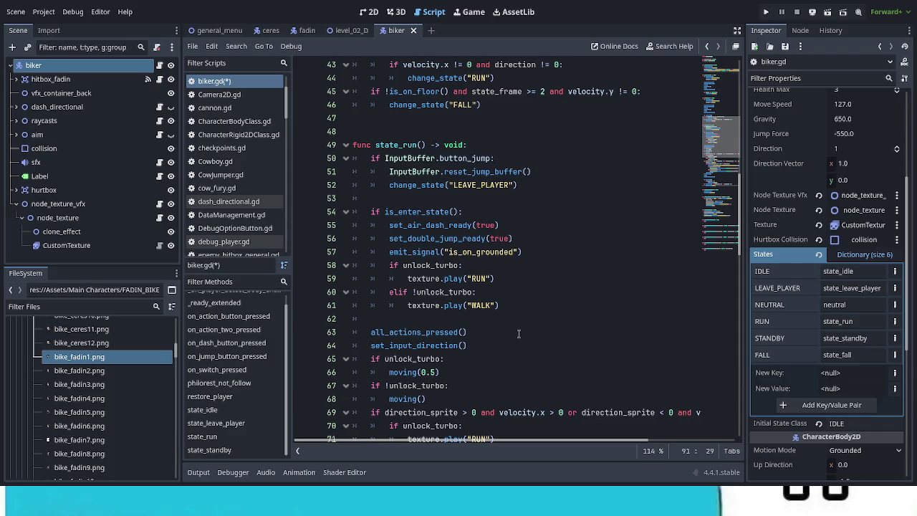
pyautogui.moveTo(520, 185); pyautogui.dragTo(373, 158)
# Delete the old jump check and its leftover blank lines from state_run.
pyautogui.press('BackSpace')
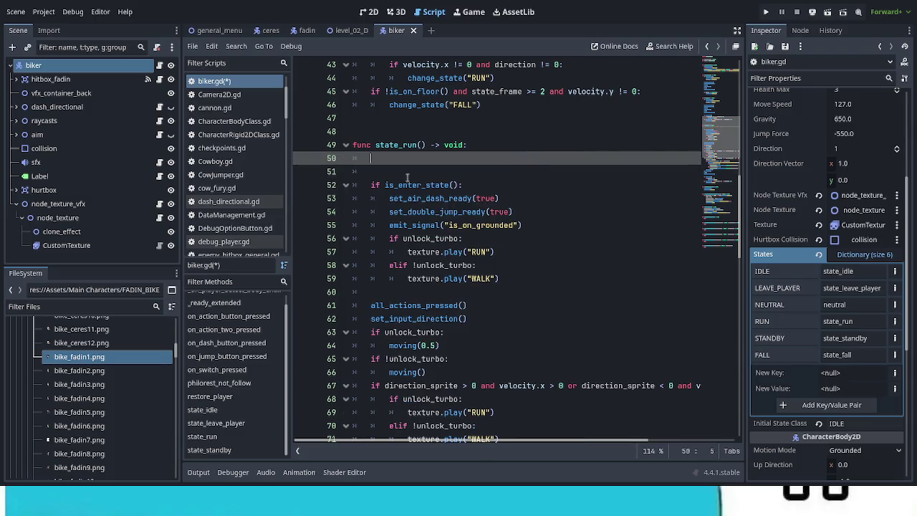
pyautogui.click(392, 170)
pyautogui.press('BackSpace')
pyautogui.press('BackSpace')
pyautogui.press('BackSpace')
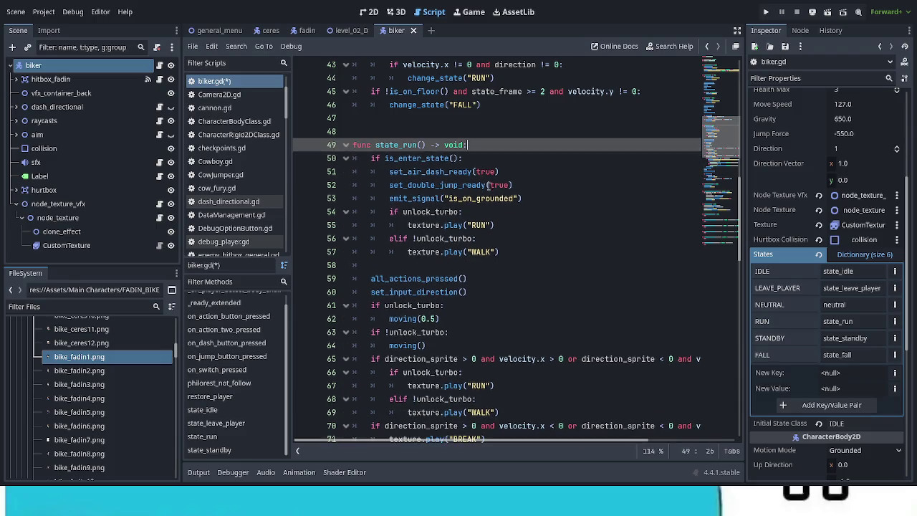
pyautogui.scroll(-9, 488, 185)
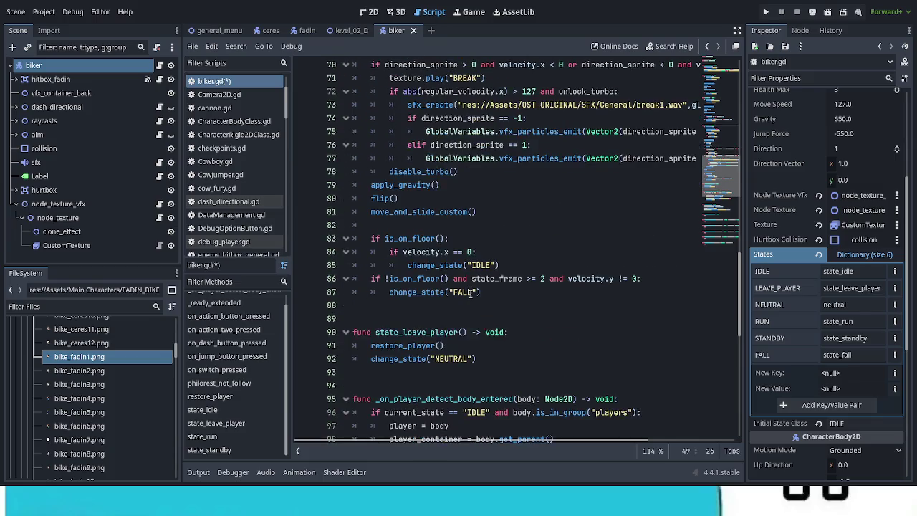
# Paste the jump-buffer LEAVE_PLAYER check above the floor check and save the script.
pyautogui.click(505, 292)
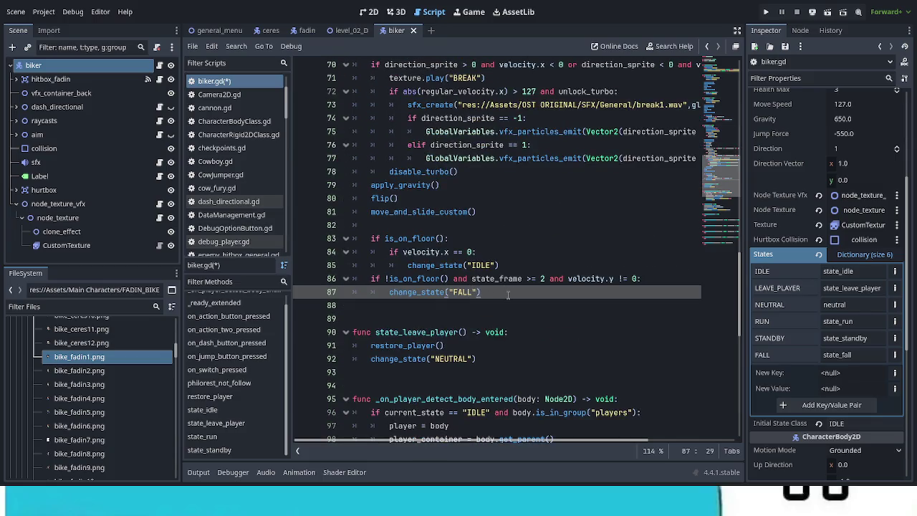
pyautogui.press('Up')
pyautogui.press('Up')
pyautogui.press('Up')
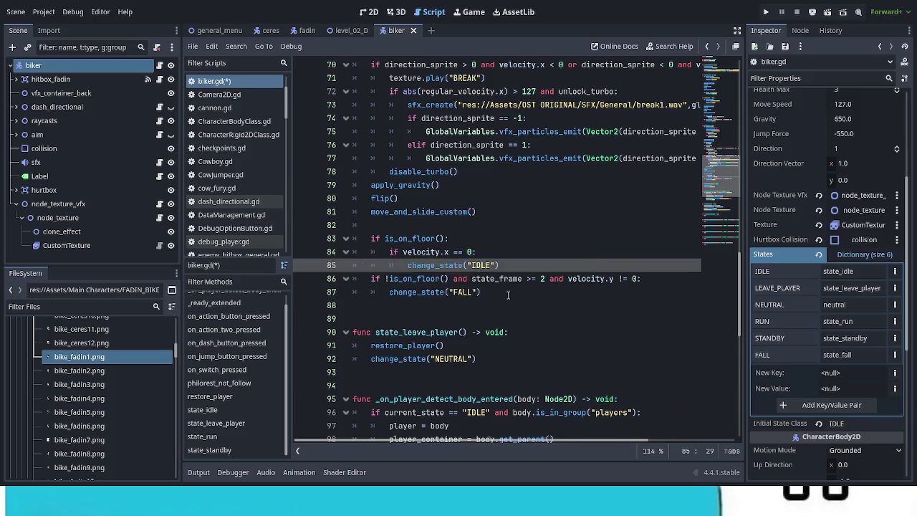
pyautogui.press('Return')
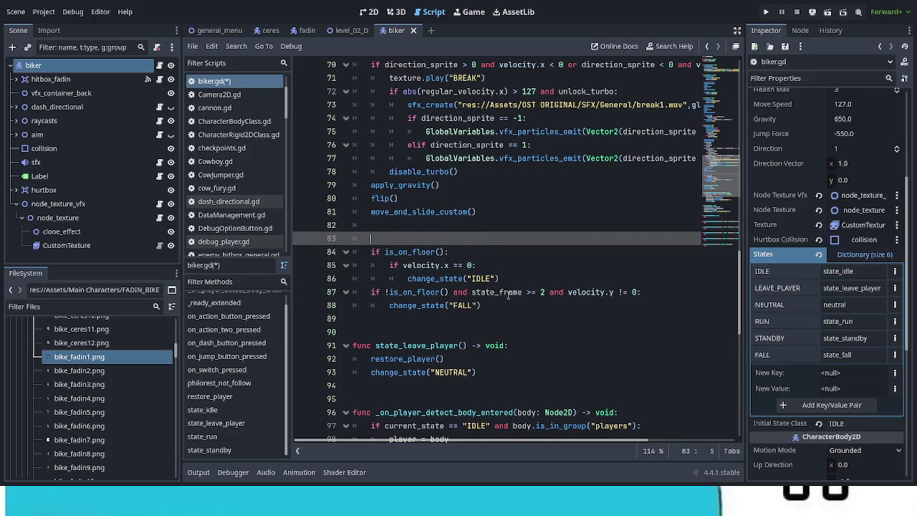
pyautogui.write('if InputBuffer.button_jump: \t\tInputBuffer.reset_jump_buffer() \t\tchange_state("LEAVE_PLAYER")')
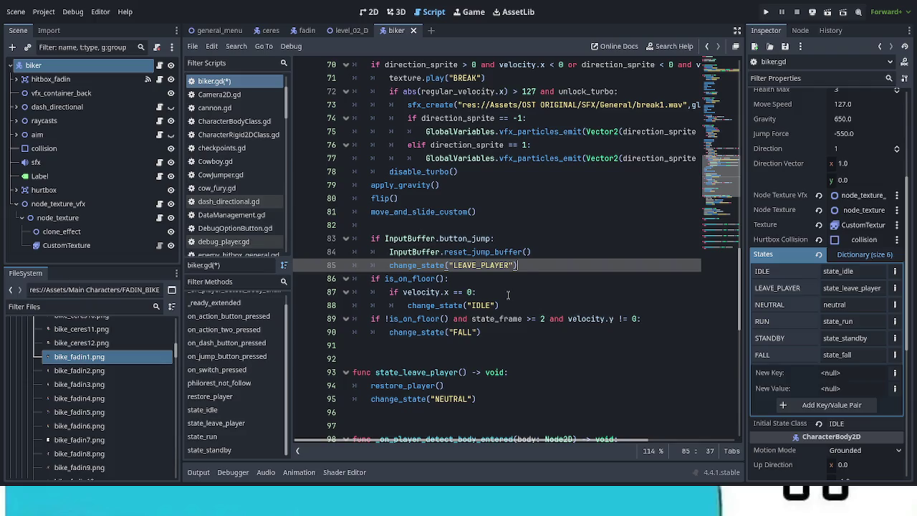
pyautogui.hotkey('ctrl', 's')
pyautogui.scroll(1, 580, 296)
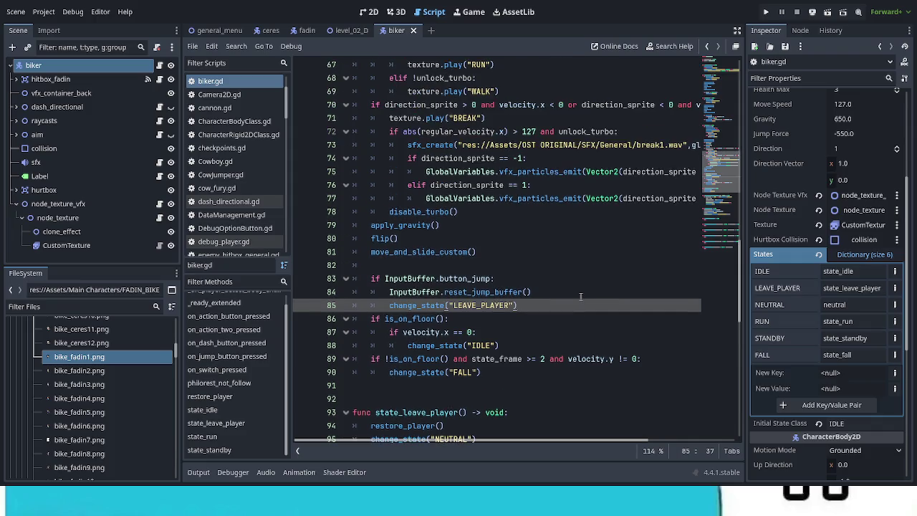
# Delete the set_air_dash_ready and set_double_jump_ready calls from state_run's enter block.
pyautogui.scroll(3, 581, 296)
pyautogui.scroll(6, 581, 296)
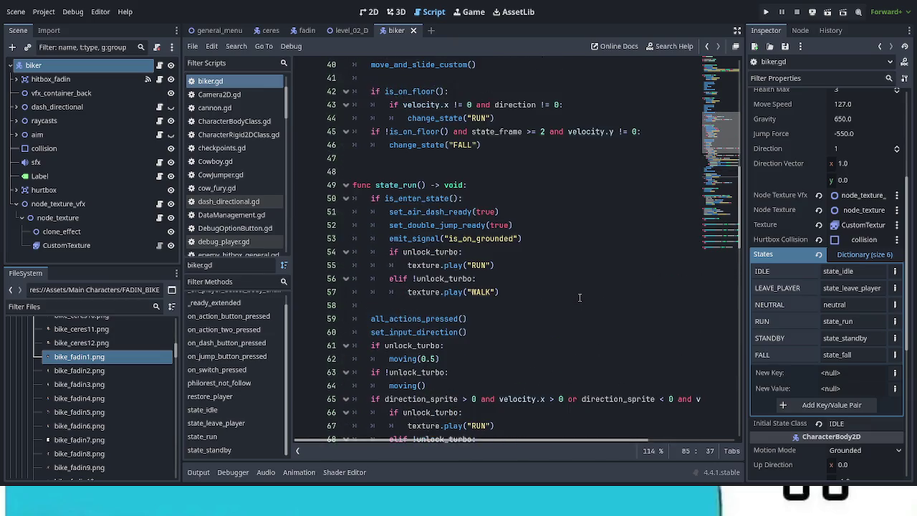
pyautogui.click(517, 225)
pyautogui.moveTo(517, 225); pyautogui.dragTo(353, 212)
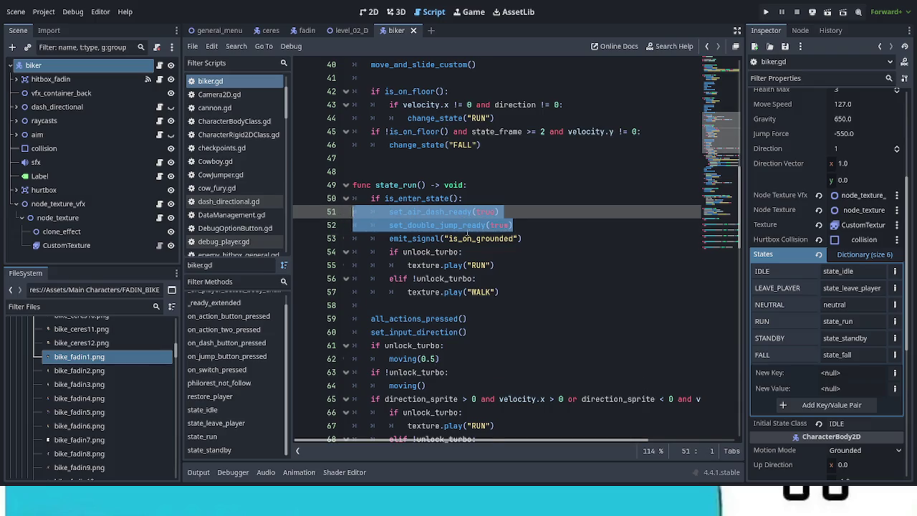
pyautogui.press('BackSpace')
pyautogui.press('BackSpace')
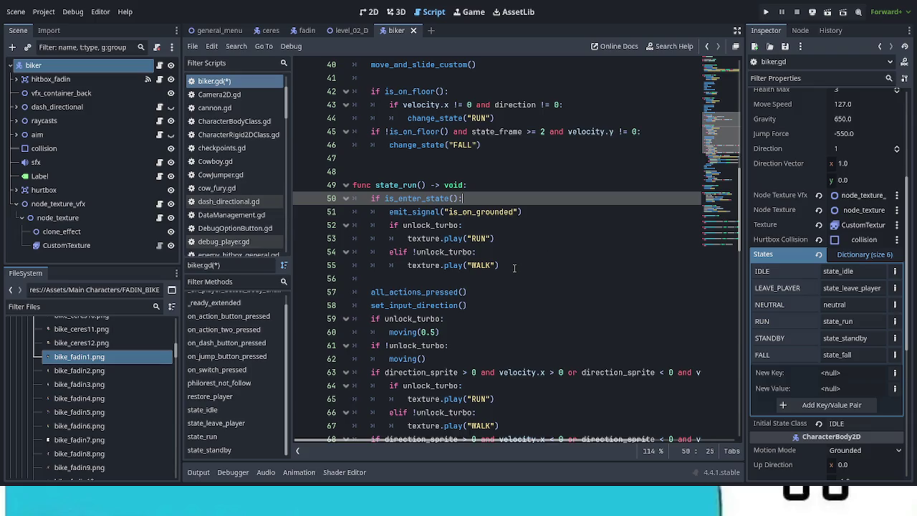
# Select CustomTexture and preview its HIT_FADIN, IDLE_CERES and RUN_CERES animations.
pyautogui.click(71, 244)
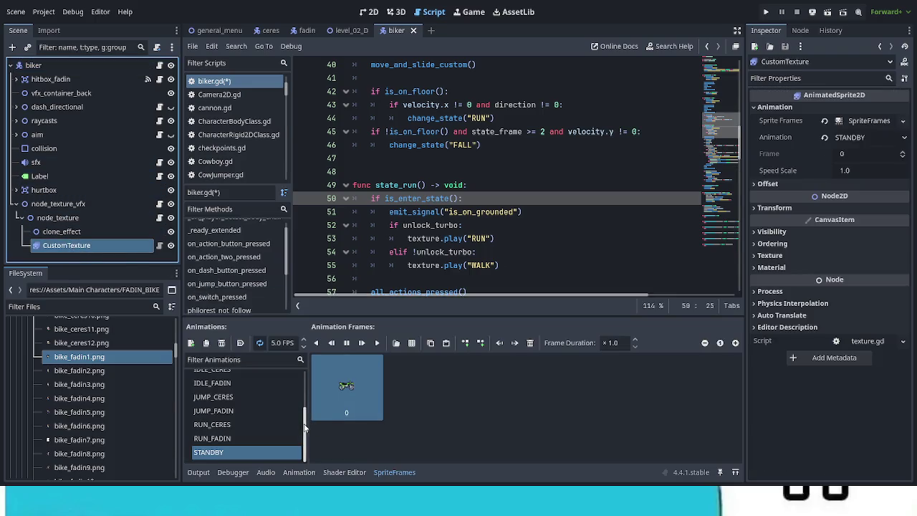
pyautogui.moveTo(306, 457); pyautogui.dragTo(302, 371)
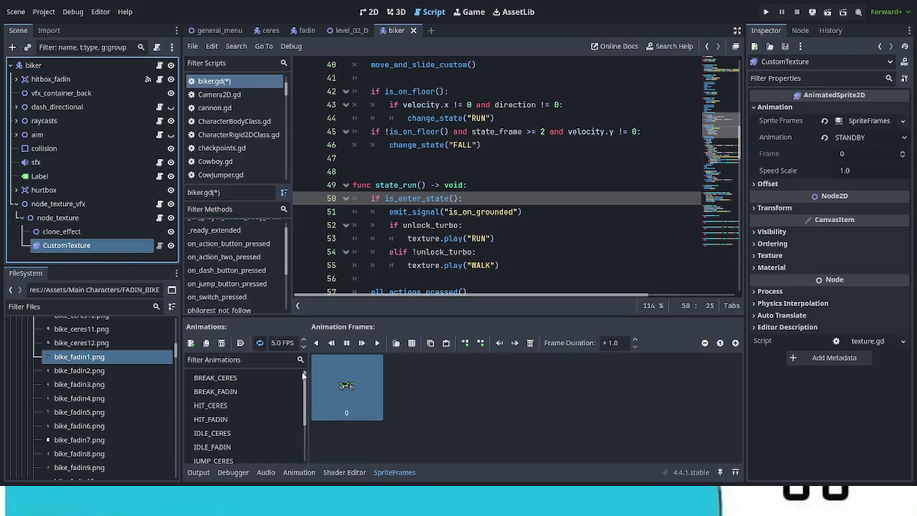
pyautogui.click(265, 420)
pyautogui.click(261, 430)
pyautogui.scroll(-3, 264, 430)
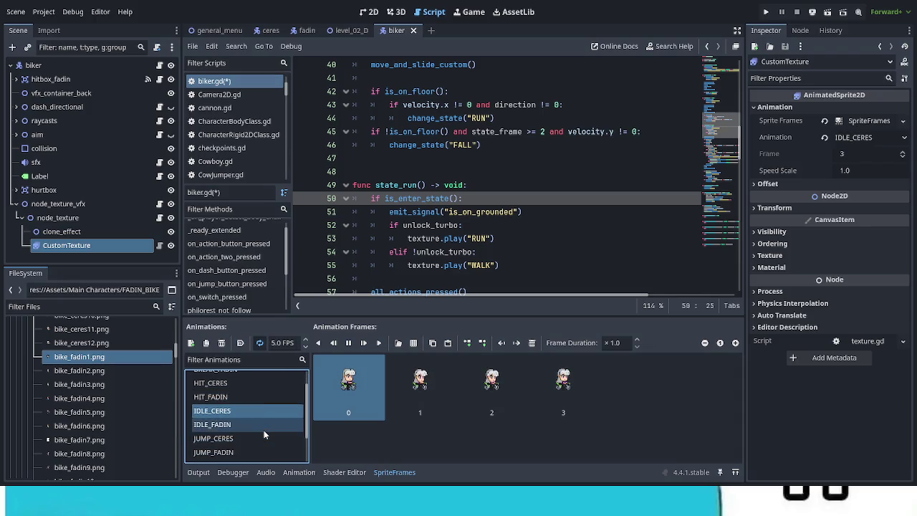
pyautogui.click(270, 443)
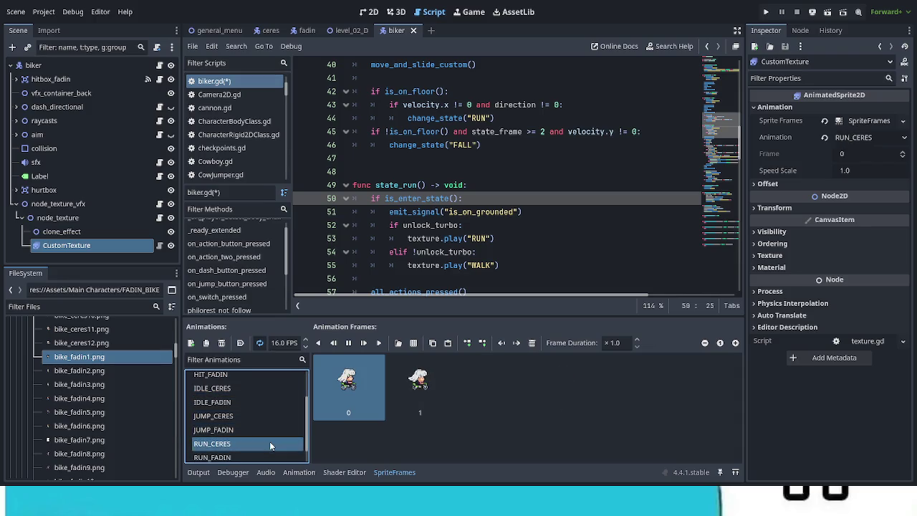
pyautogui.click(486, 239)
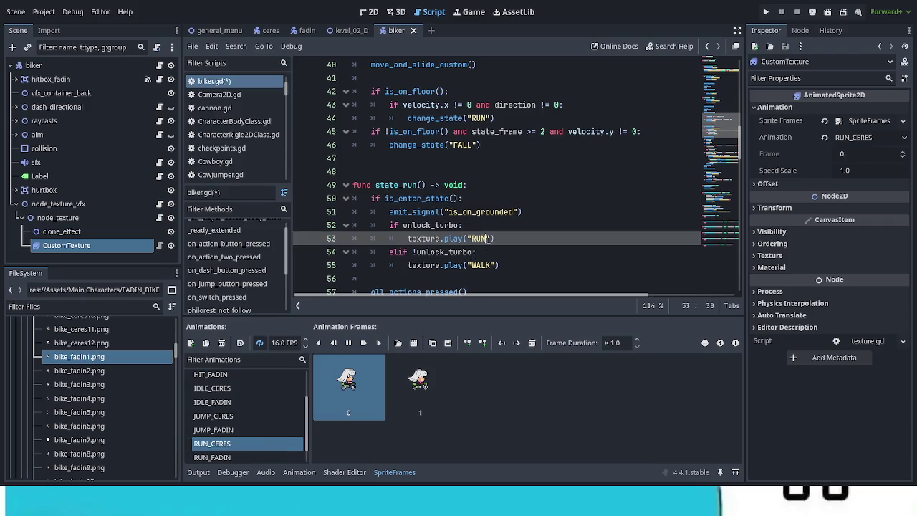
# Remove the unlock_turbo condition and WALK branch so the enter block always plays RUN.
pyautogui.moveTo(465, 225); pyautogui.dragTo(388, 226)
pyautogui.press('BackSpace')
pyautogui.click(407, 238)
pyautogui.press('BackSpace')
pyautogui.press('Up')
pyautogui.press('Up')
pyautogui.press('End')
pyautogui.press('Delete')
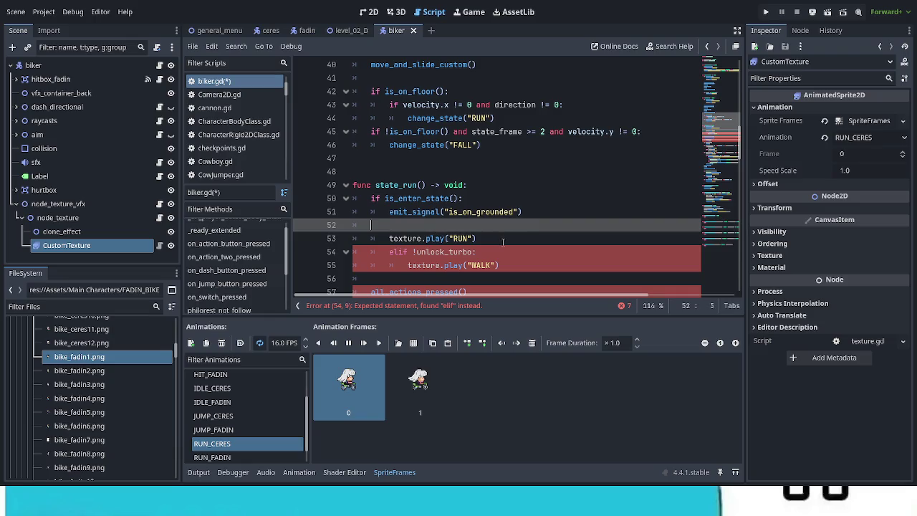
pyautogui.moveTo(505, 245)
pyautogui.mouseDown()
pyautogui.moveTo(418, 251)
pyautogui.moveTo(352, 238)
pyautogui.mouseUp()
pyautogui.press('BackSpace')
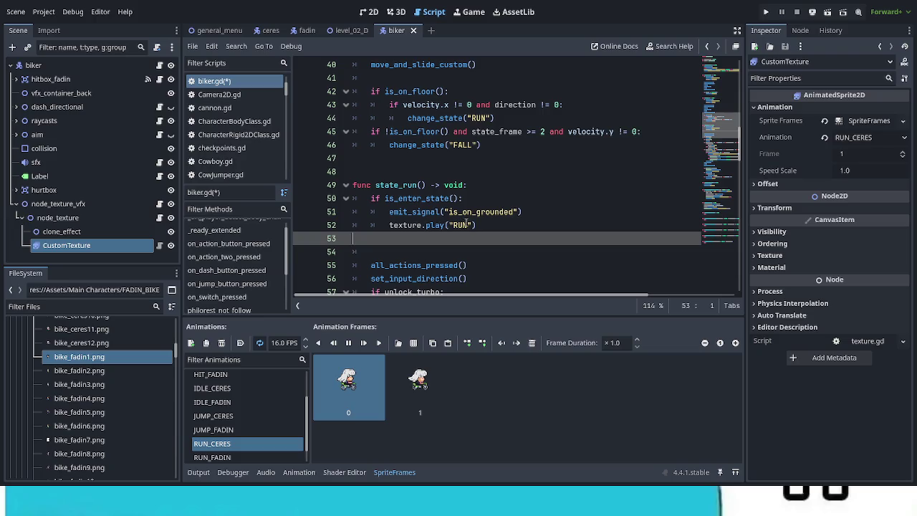
# Rename the enter block's RUN animation to RUN_FADIN and FALL on line 46 to JUMP_FADIN.
pyautogui.click(504, 228)
pyautogui.write('_FADIN')
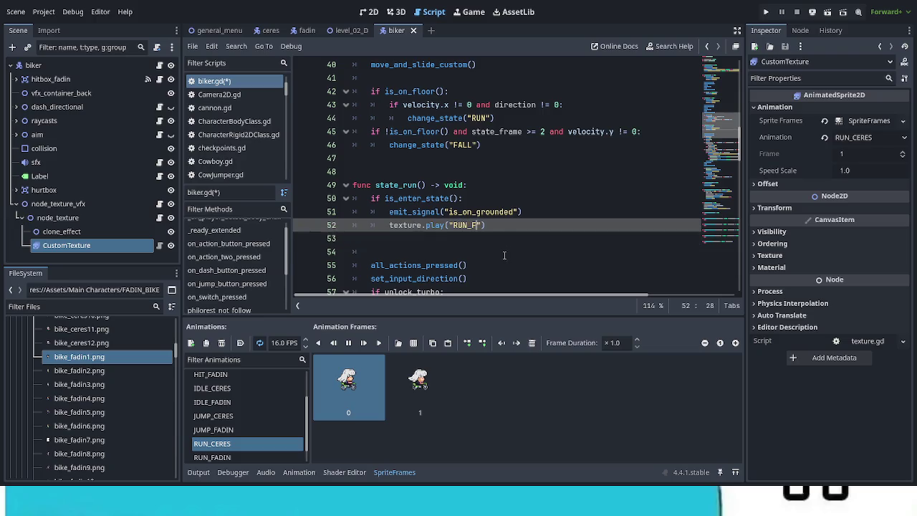
pyautogui.click(521, 283)
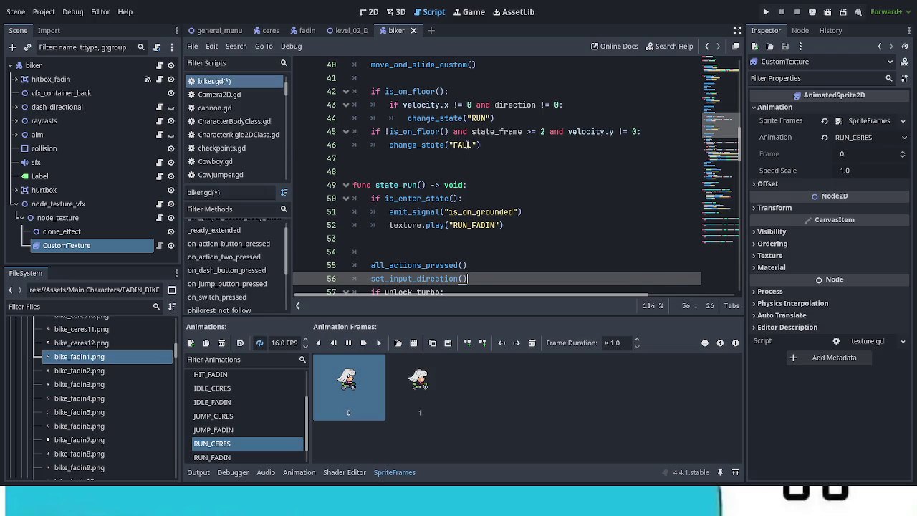
pyautogui.doubleClick(472, 145)
pyautogui.write('JUMP_FADIN')
# Replace RUN in the change_state call on line 44 with RUN_FADIN.
pyautogui.click(561, 198)
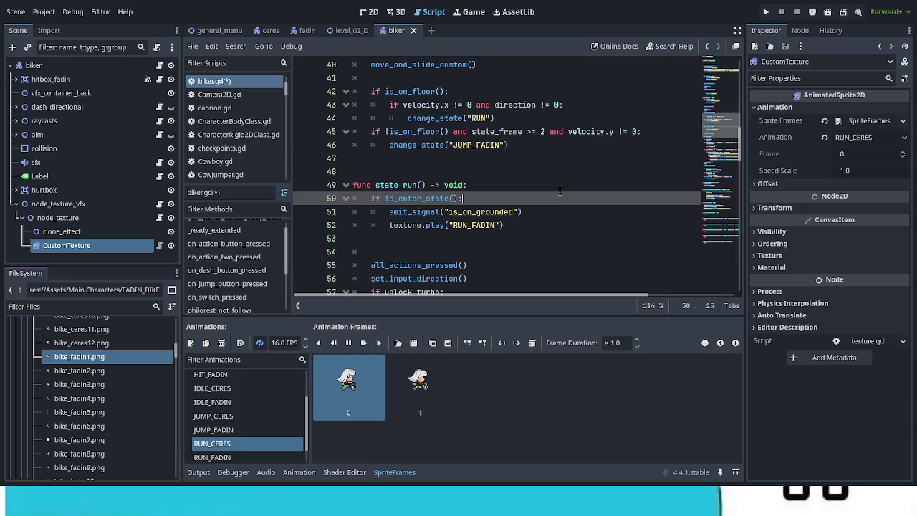
pyautogui.click(486, 225)
pyautogui.doubleClick(486, 225)
pyautogui.hotkey('ctrl', 'c')
pyautogui.doubleClick(476, 118)
pyautogui.hotkey('ctrl', 'v')
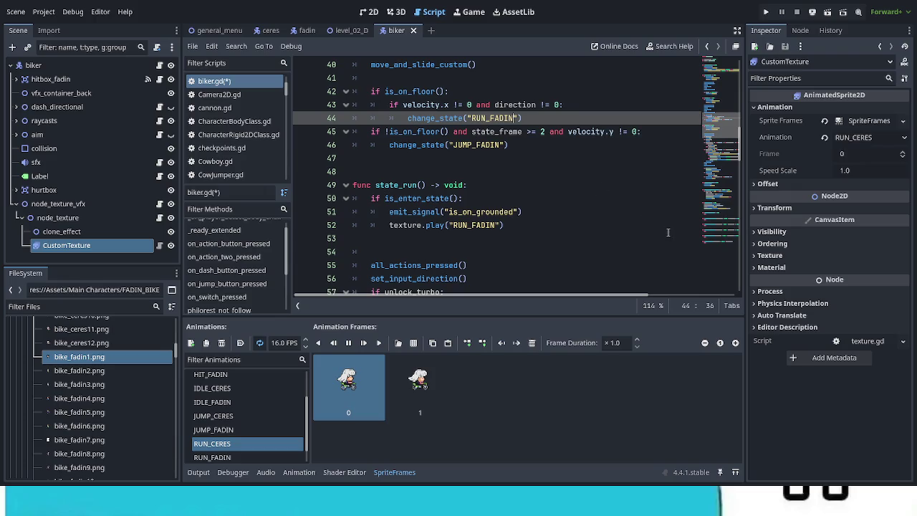
# Delete the extra blank line and the turbo-dependent moving(0.5) lines, then save biker.gd.
pyautogui.click(594, 228)
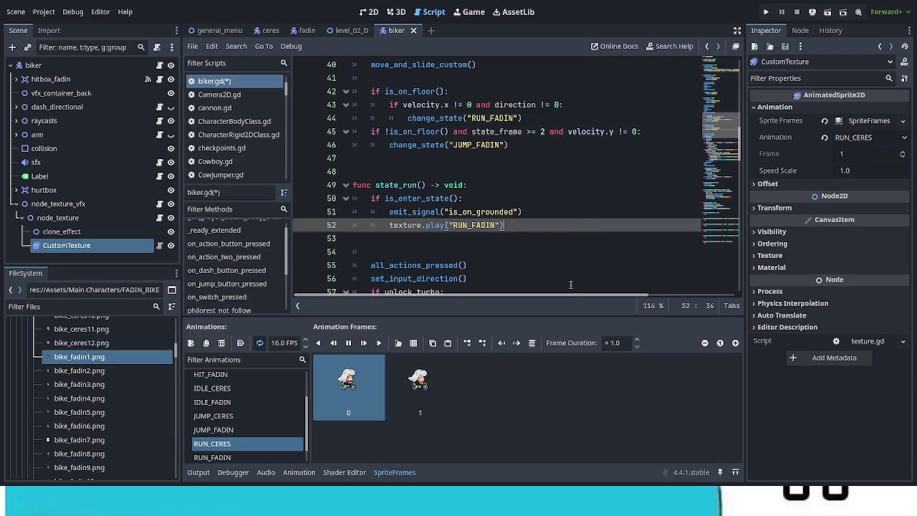
pyautogui.click(399, 253)
pyautogui.press('BackSpace')
pyautogui.press('BackSpace')
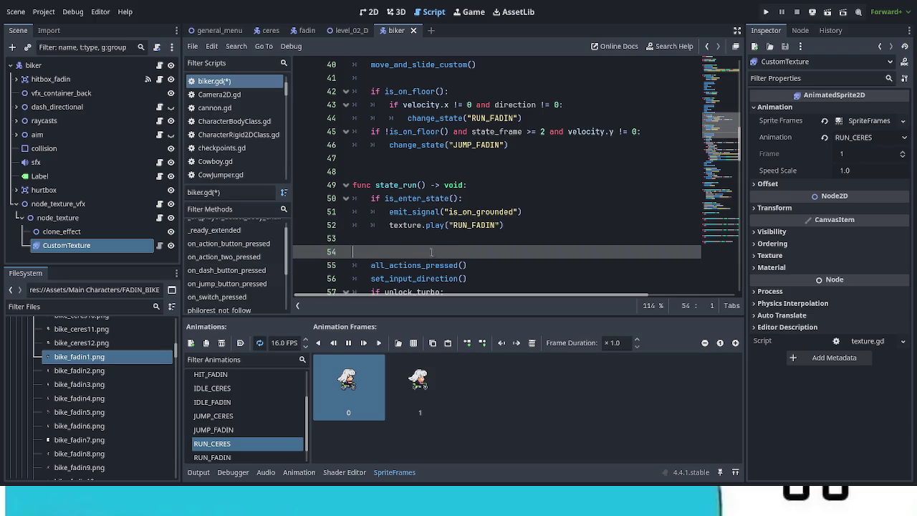
pyautogui.scroll(-1, 455, 246)
pyautogui.scroll(-2, 455, 245)
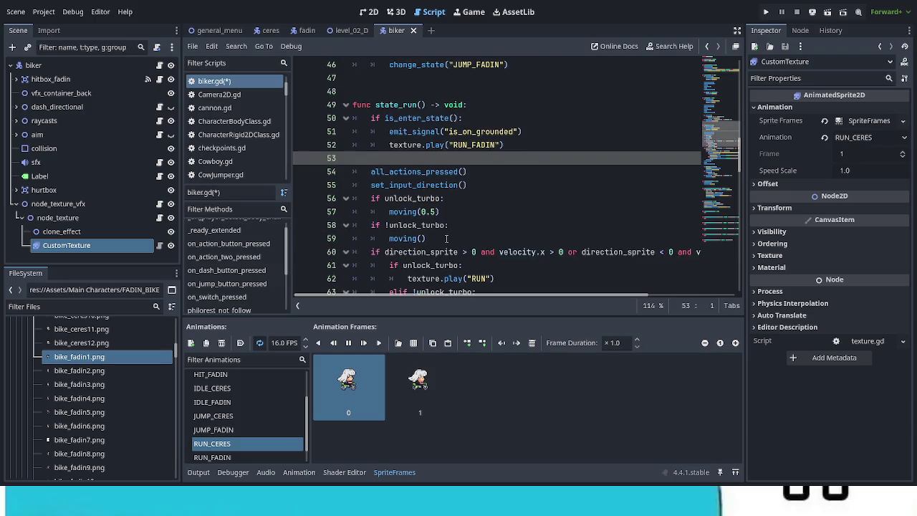
pyautogui.moveTo(449, 225); pyautogui.dragTo(371, 198)
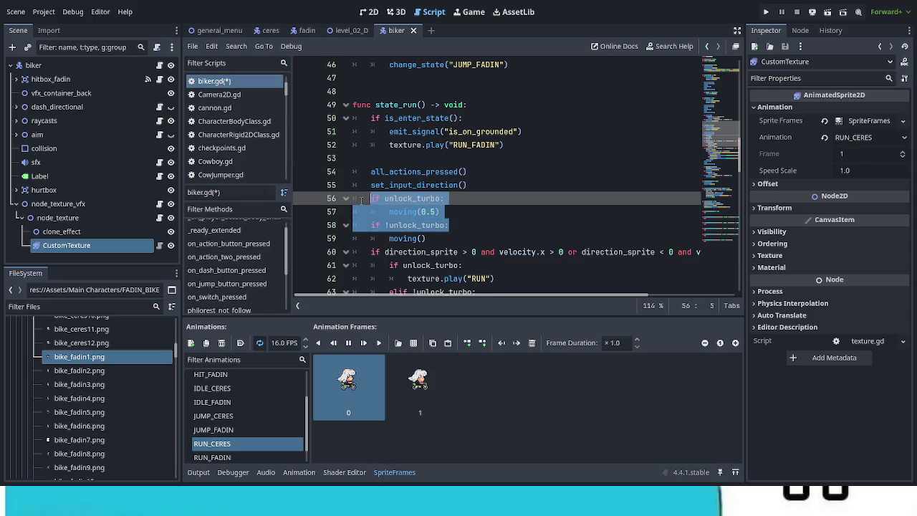
pyautogui.press('BackSpace')
pyautogui.press('BackSpace')
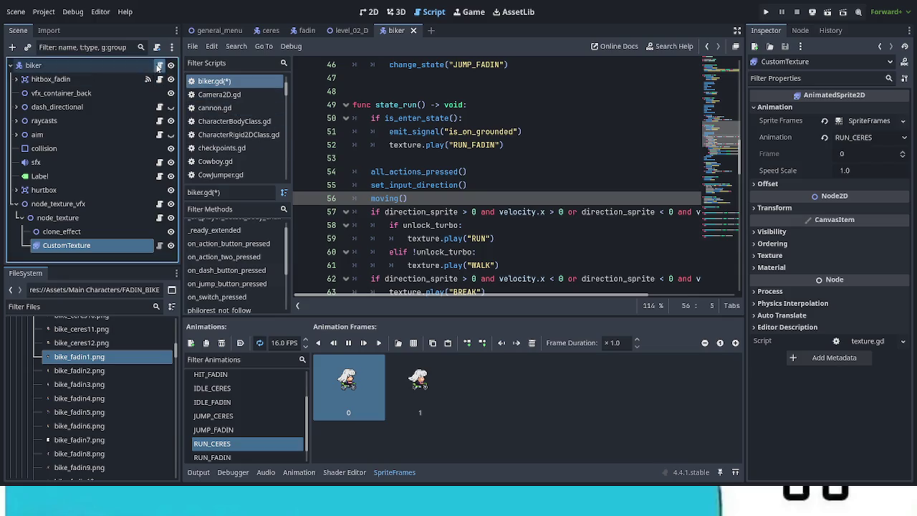
pyautogui.hotkey('ctrl', 's')
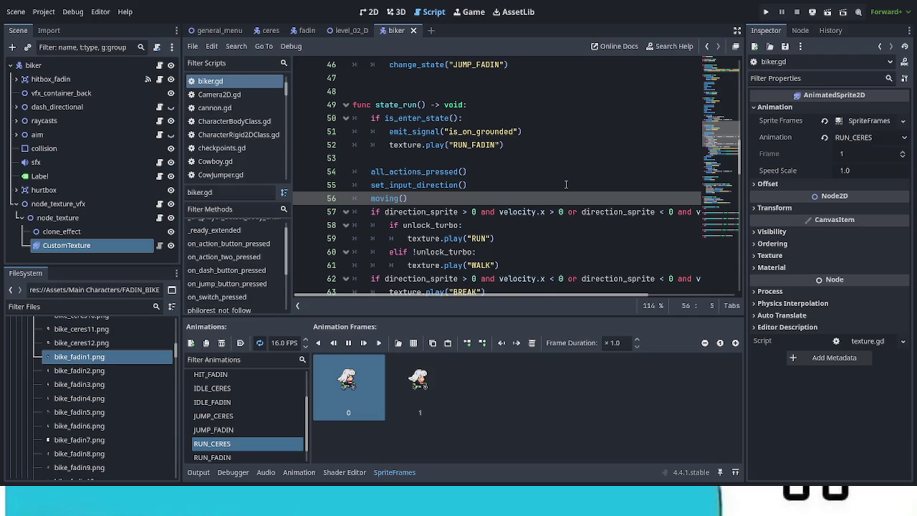
pyautogui.scroll(-1, 566, 186)
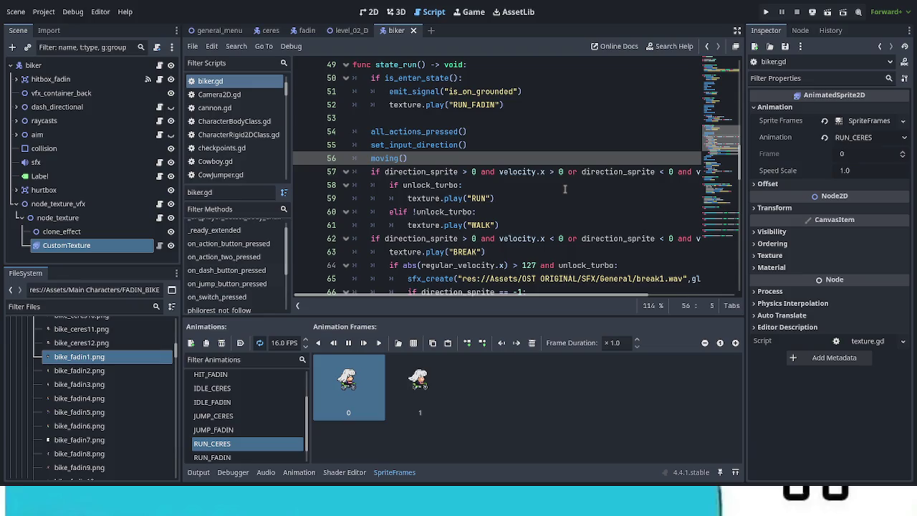
# Delete the WALK branch and the unlock_turbo condition from the movement block's animation checks.
pyautogui.click(506, 225)
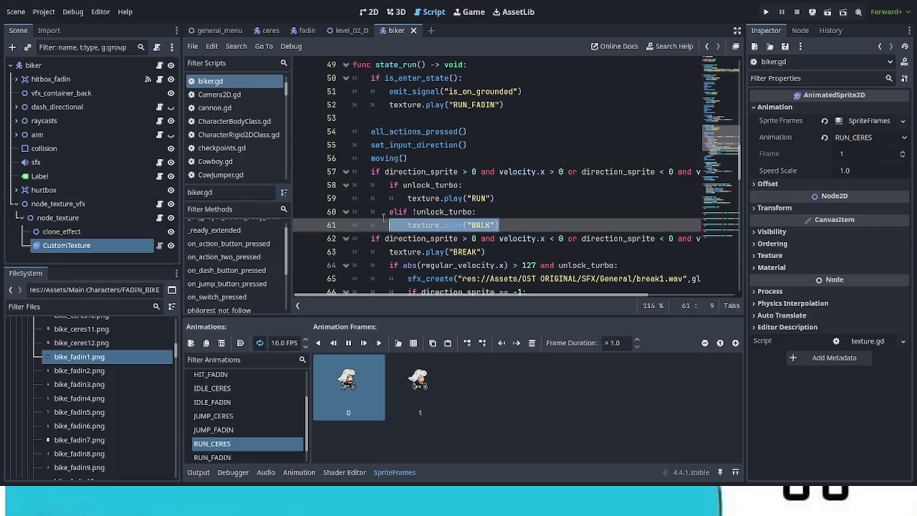
pyautogui.keyDown('shift'); pyautogui.click(559, 200); pyautogui.keyUp('shift')
pyautogui.press('BackSpace')
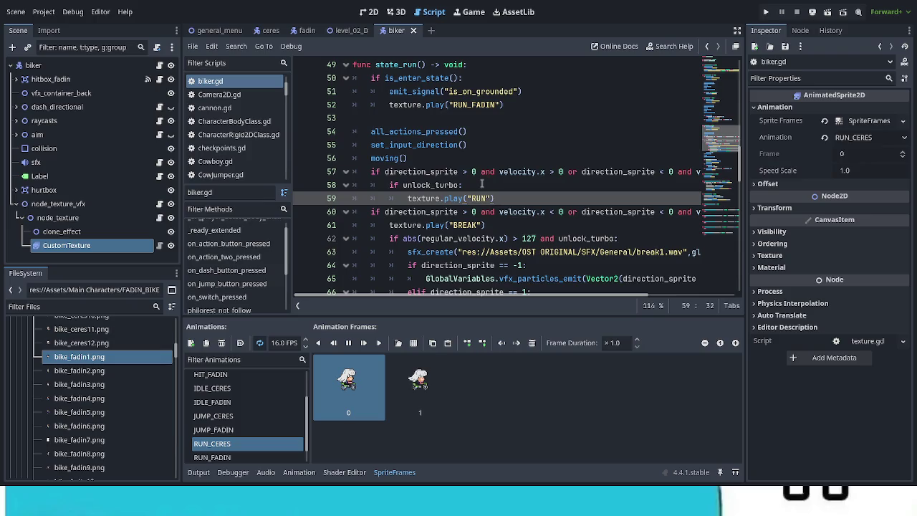
pyautogui.press('Up')
pyautogui.press('BackSpace')
pyautogui.press('BackSpace')
pyautogui.press('BackSpace')
pyautogui.press('BackSpace')
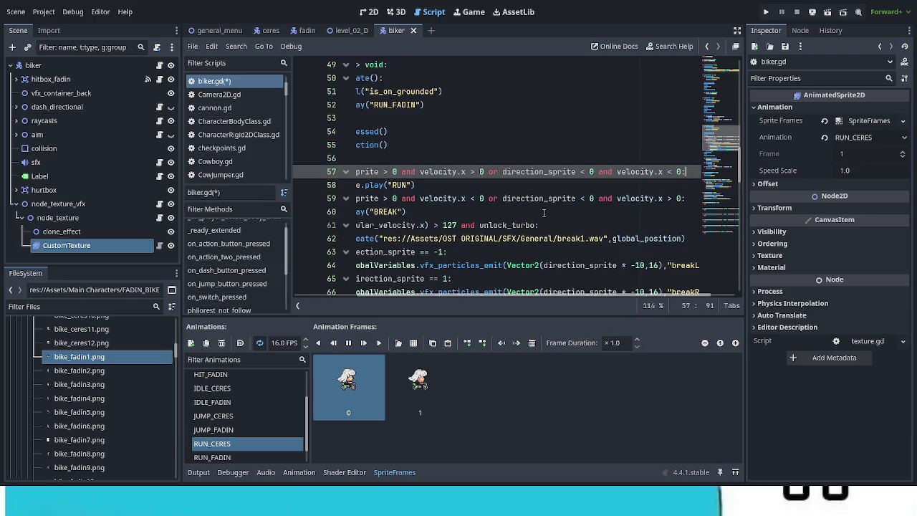
pyautogui.moveTo(576, 293); pyautogui.dragTo(450, 294)
# Rename the movement block's RUN animation to RUN_FADIN.
pyautogui.click(393, 185)
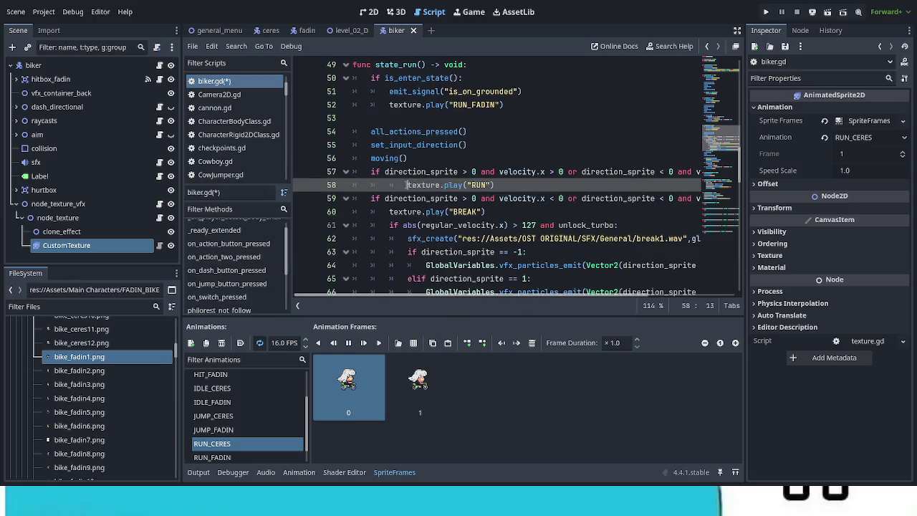
pyautogui.click(467, 185)
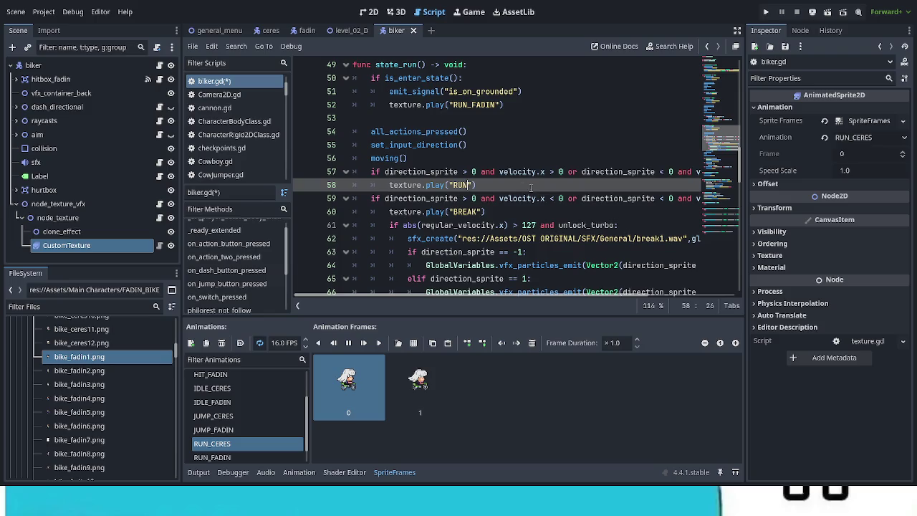
pyautogui.write('_FADIN')
pyautogui.click(523, 225)
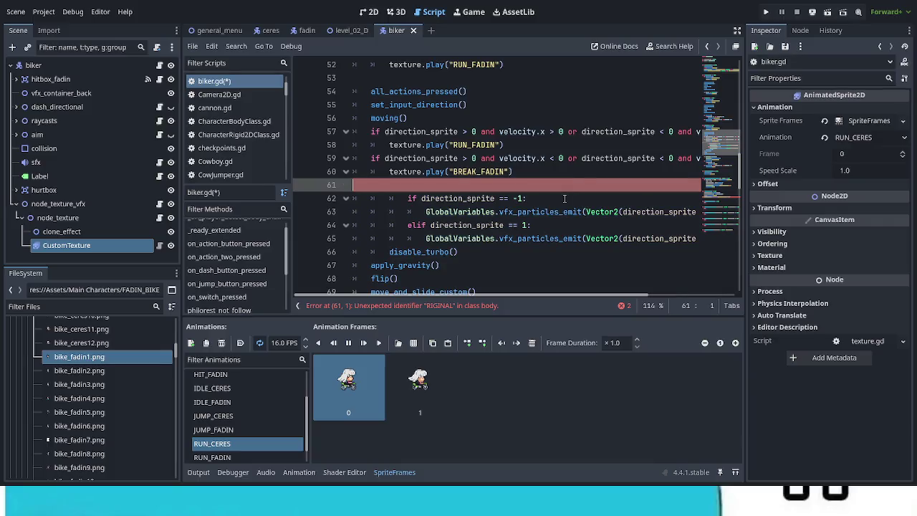
# Restore the braking sound lines, delete the abs(regular_velocity.x) > 127 turbo check, and outdent them.
pyautogui.press('BackSpace')
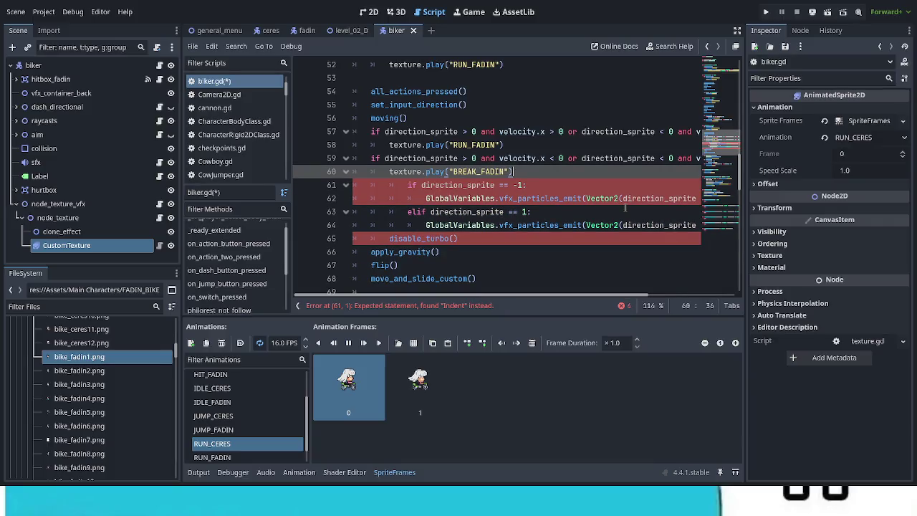
pyautogui.hotkey('ctrl', 'v')
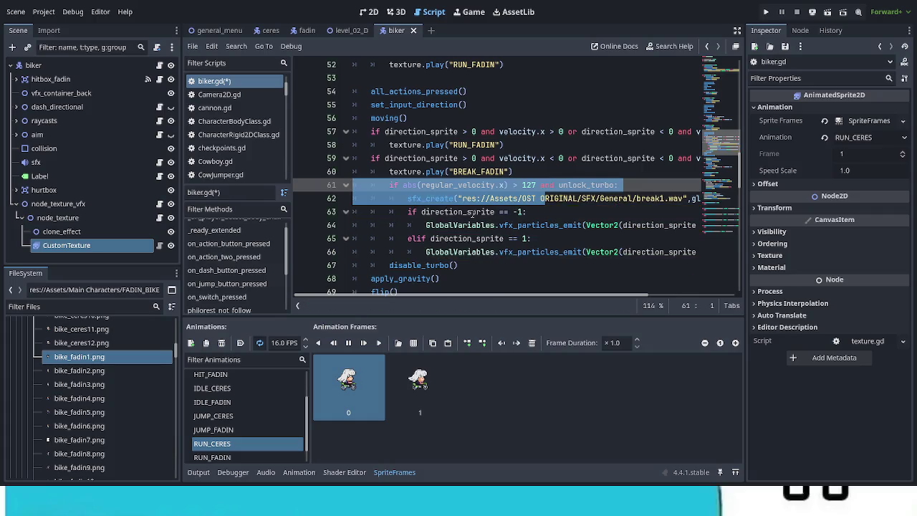
pyautogui.click(471, 212)
pyautogui.moveTo(619, 184); pyautogui.dragTo(372, 184)
pyautogui.press('BackSpace')
pyautogui.press('BackSpace')
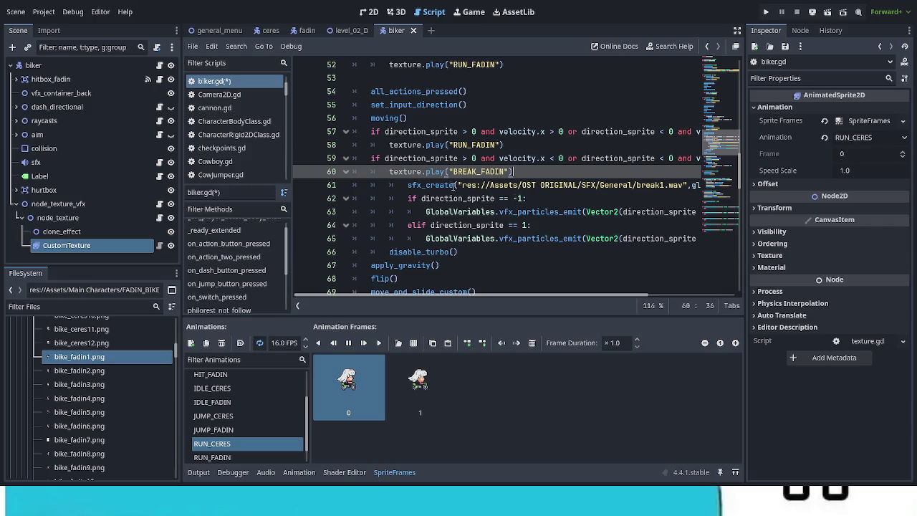
pyautogui.moveTo(410, 185); pyautogui.dragTo(481, 237)
pyautogui.hotkey('shift', 'Tab')
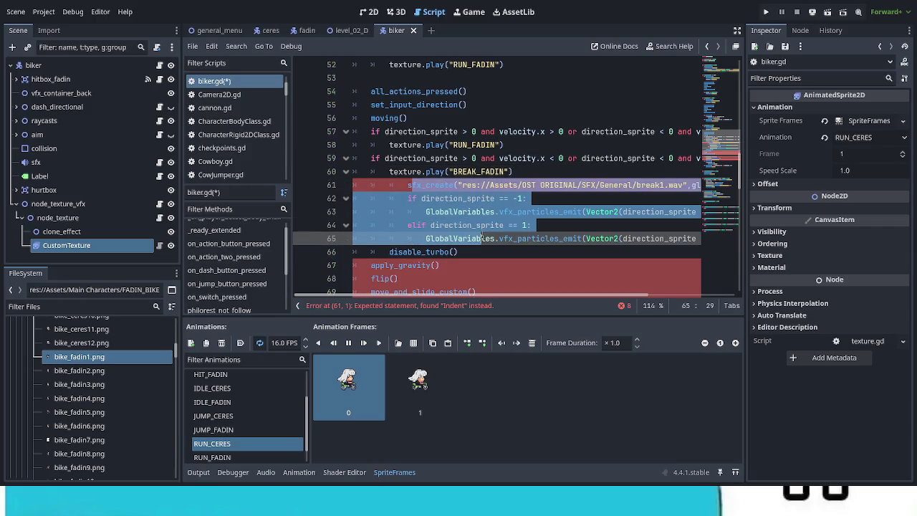
pyautogui.click(510, 265)
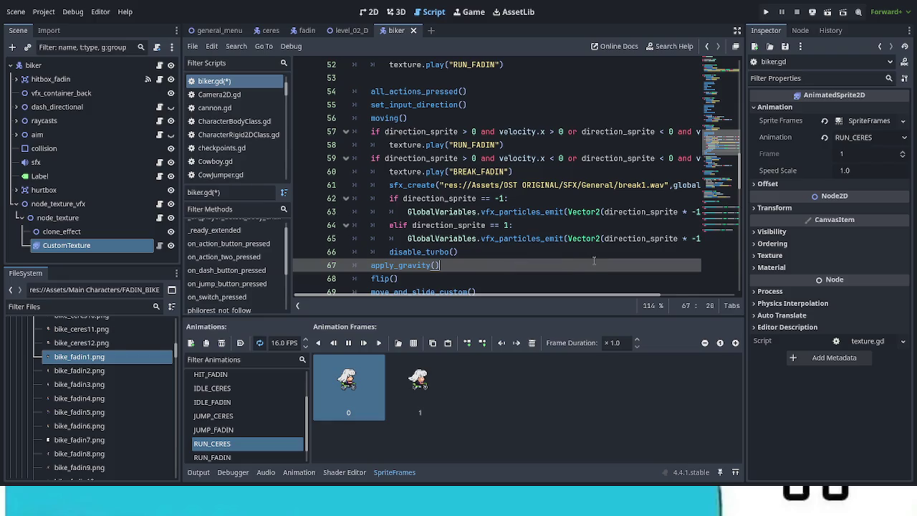
# Delete the disable_turbo() call and its empty line, then save biker.gd.
pyautogui.moveTo(458, 252); pyautogui.dragTo(364, 252)
pyautogui.press('BackSpace')
pyautogui.press('BackSpace')
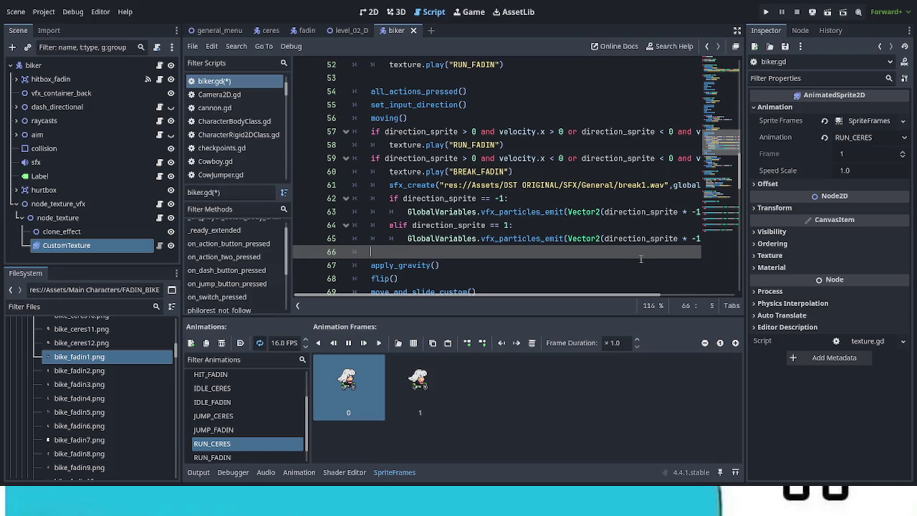
pyautogui.press('BackSpace')
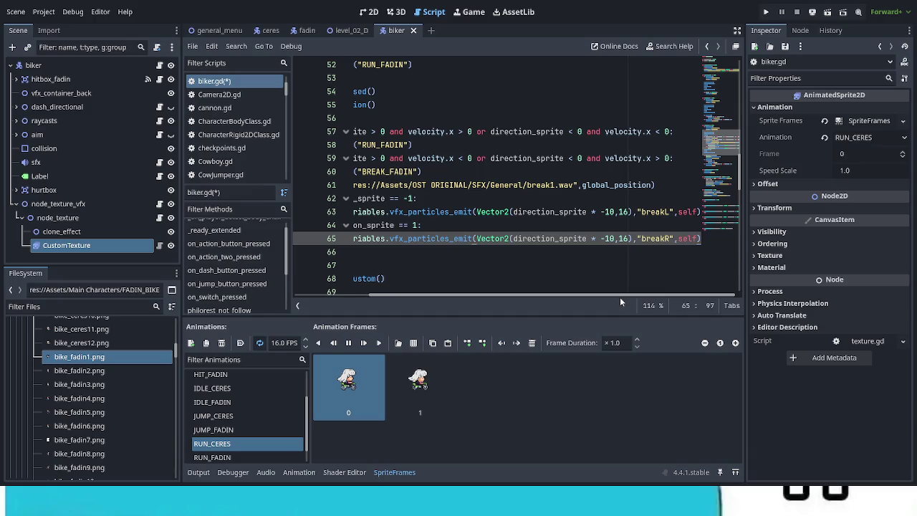
pyautogui.moveTo(614, 295); pyautogui.dragTo(448, 299)
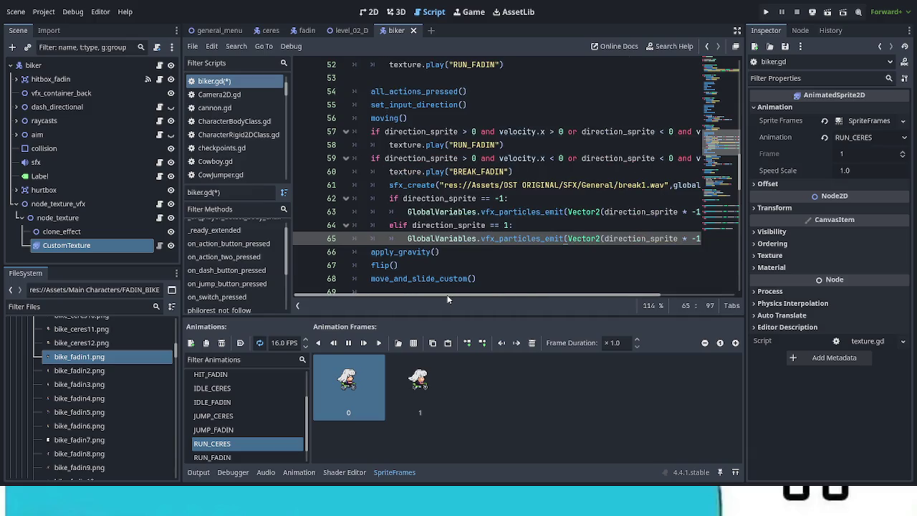
pyautogui.hotkey('ctrl', 's')
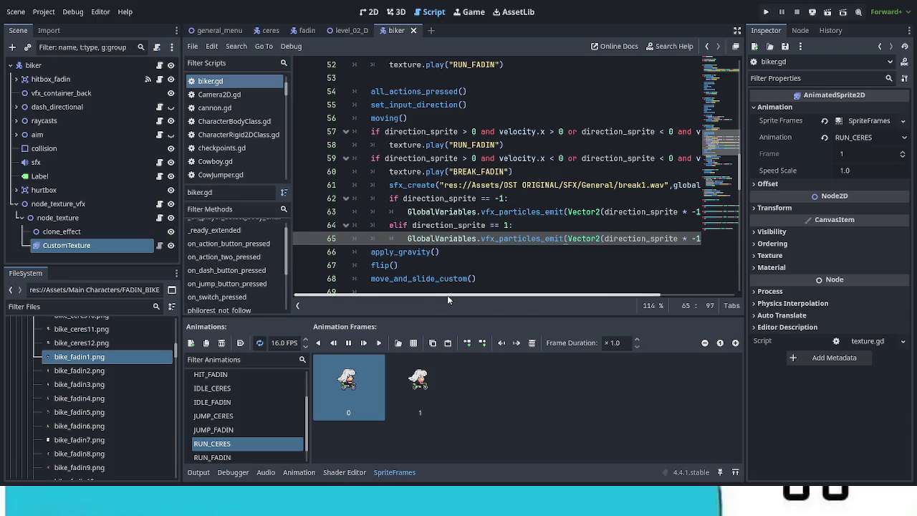
pyautogui.scroll(-1, 567, 259)
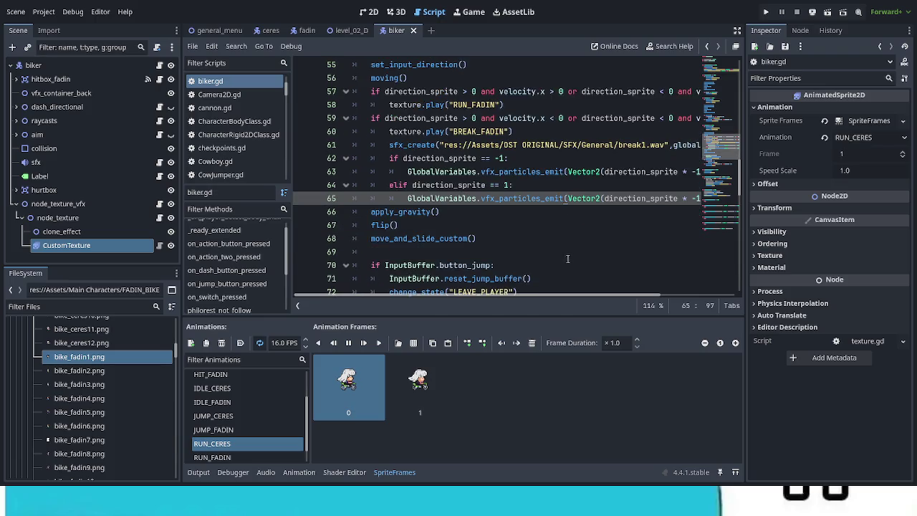
pyautogui.scroll(-3, 567, 258)
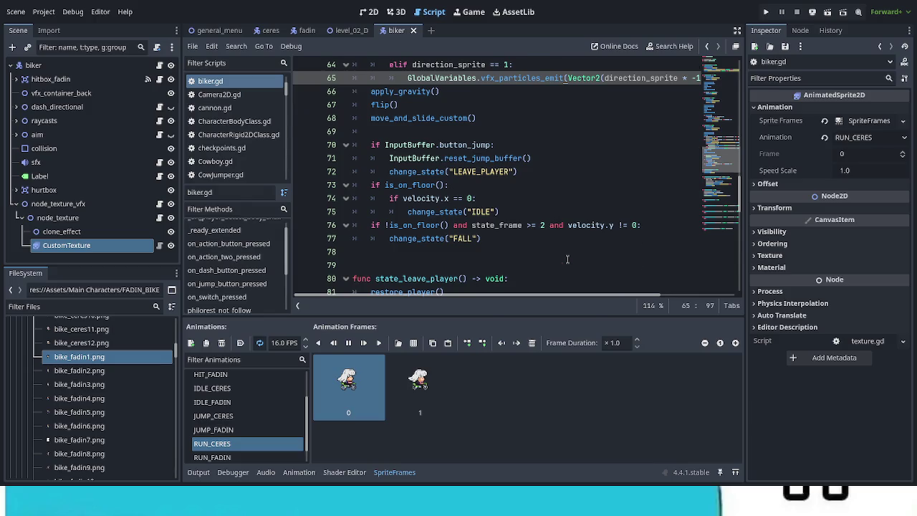
pyautogui.scroll(1, 568, 259)
pyautogui.scroll(1, 567, 261)
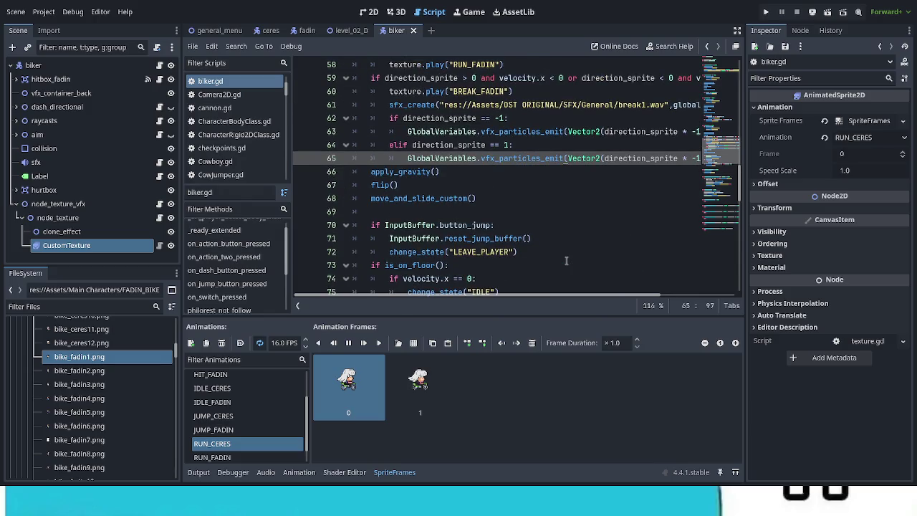
pyautogui.scroll(4, 566, 261)
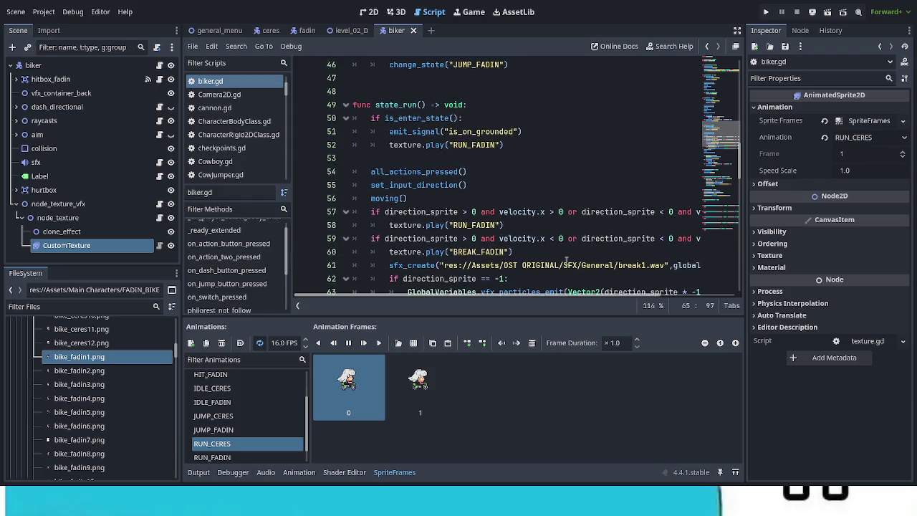
pyautogui.scroll(7, 566, 261)
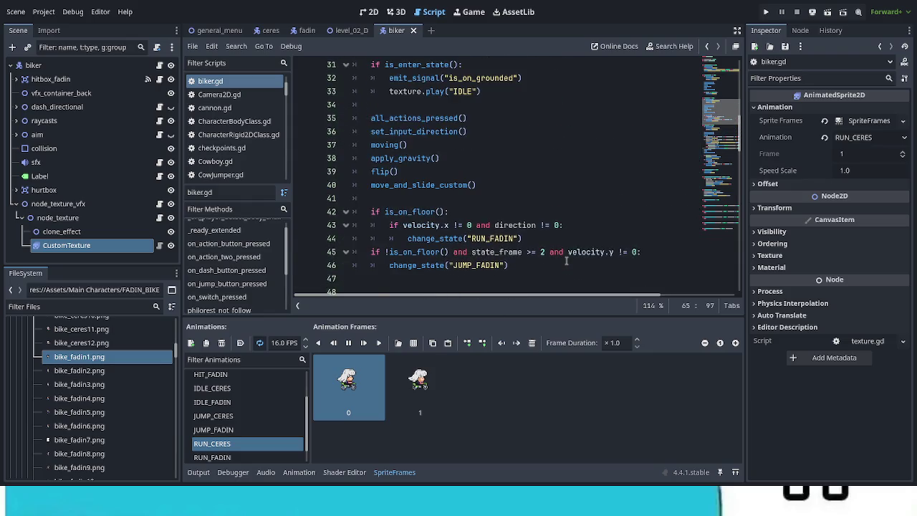
pyautogui.scroll(6, 566, 261)
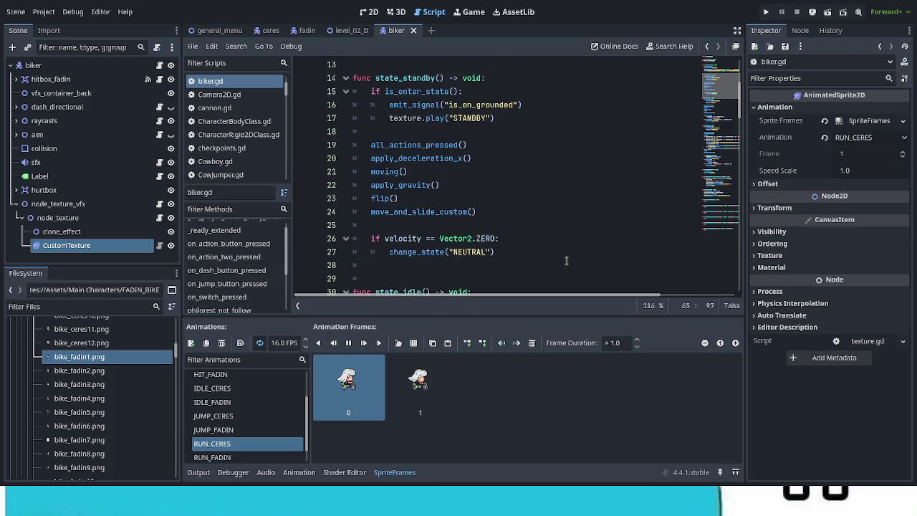
pyautogui.scroll(2, 566, 261)
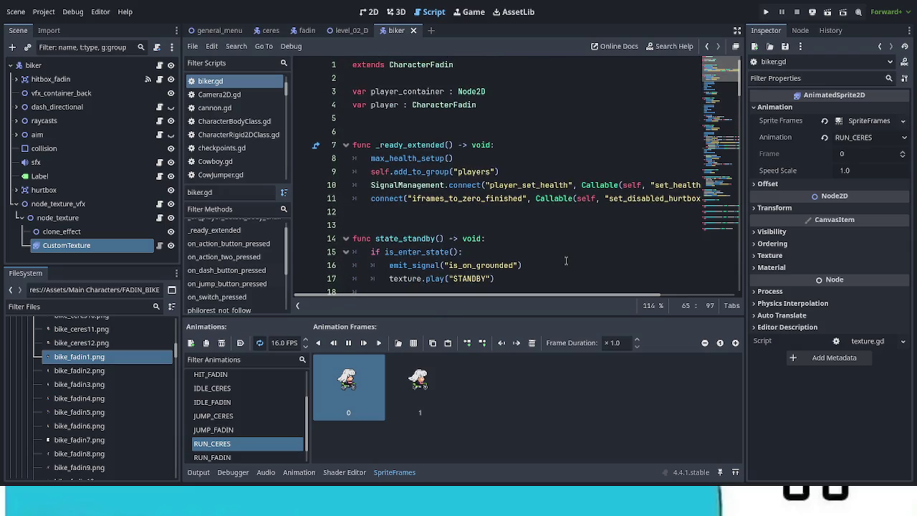
pyautogui.scroll(-2, 566, 261)
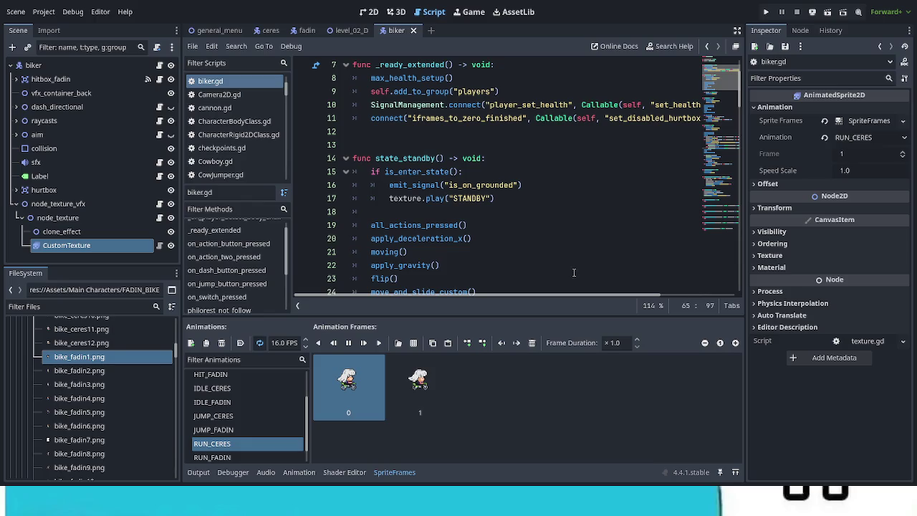
pyautogui.scroll(-3, 574, 273)
pyautogui.scroll(-8, 543, 265)
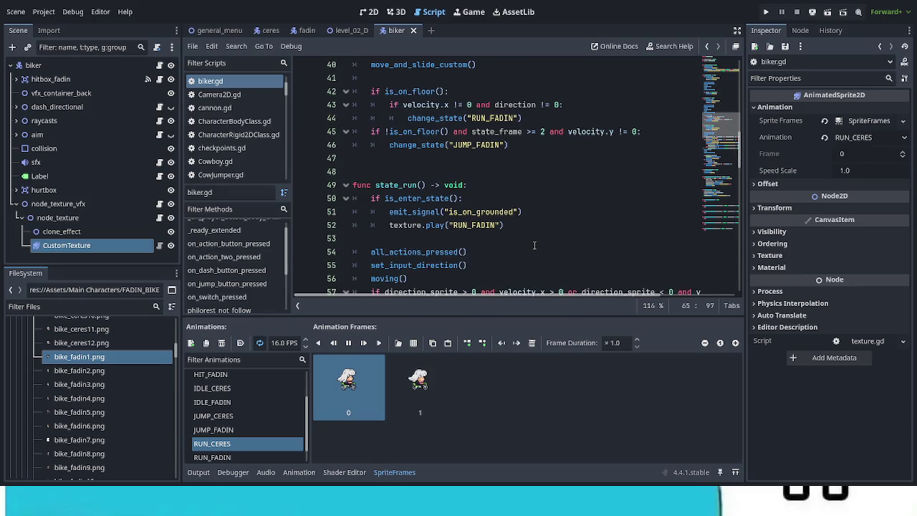
pyautogui.scroll(-4, 534, 245)
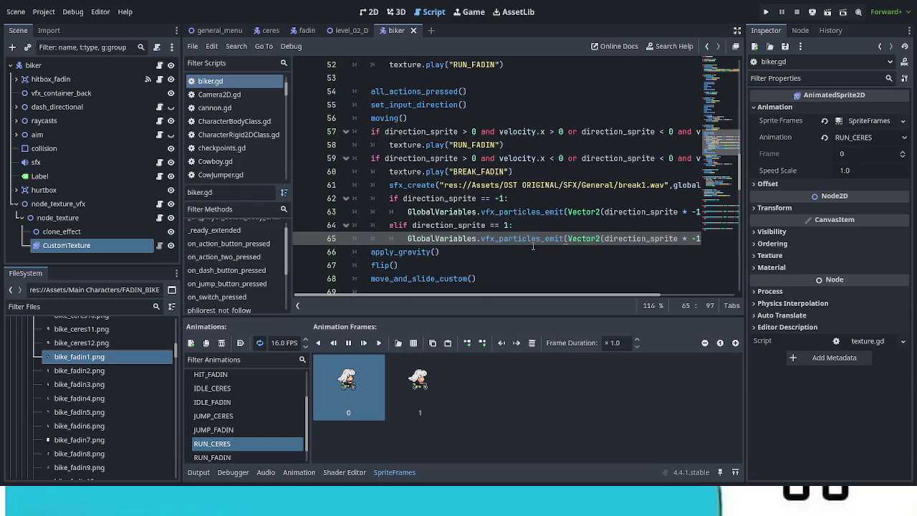
pyautogui.scroll(-3, 533, 247)
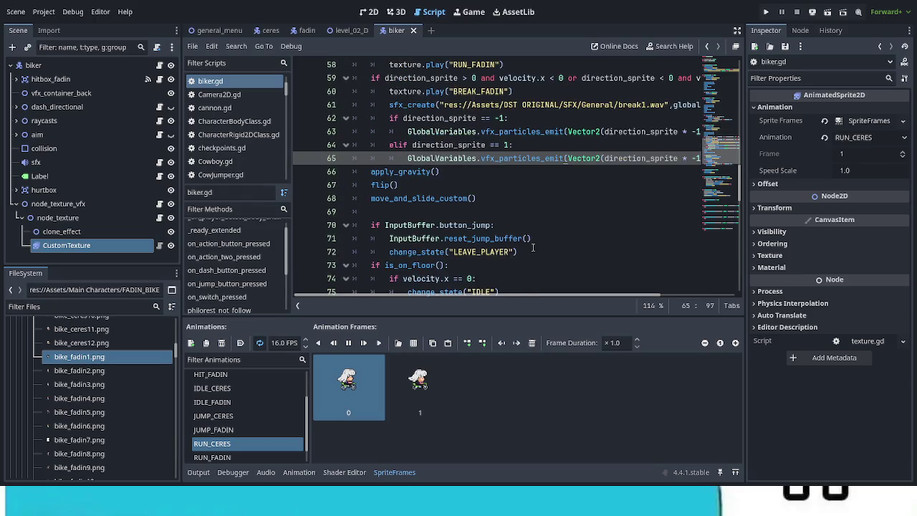
pyautogui.scroll(-2, 534, 247)
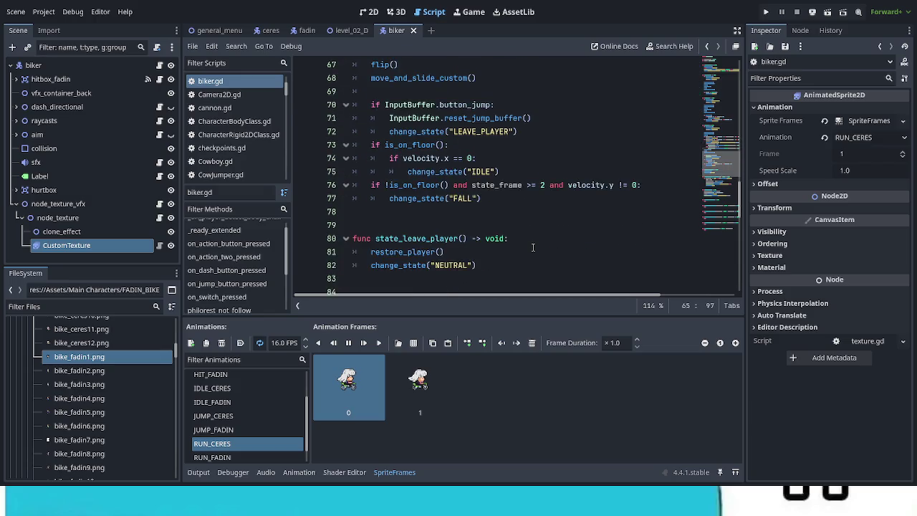
pyautogui.scroll(-1, 533, 247)
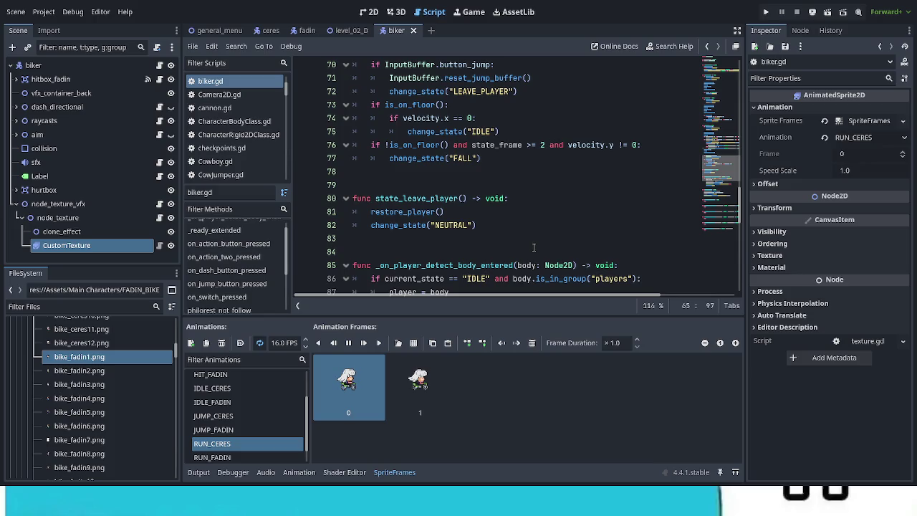
pyautogui.doubleClick(453, 227)
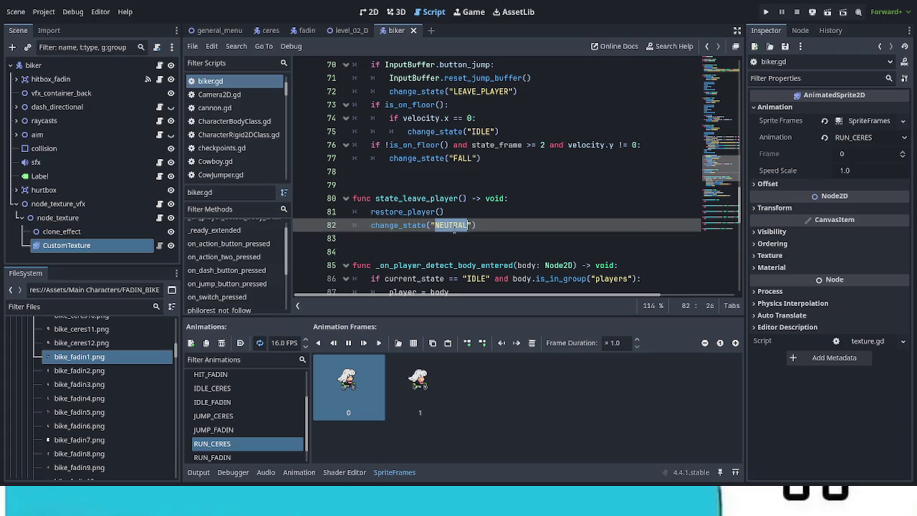
# Change state_leave_player's target state from NEUTRAL to STANDBY and save biker.gd.
pyautogui.write('ST')
pyautogui.write('AD')
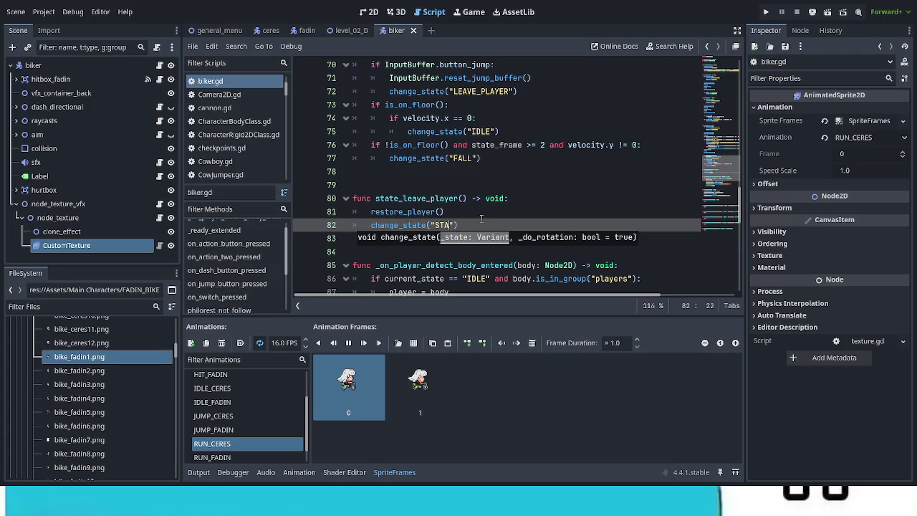
pyautogui.press('BackSpace')
pyautogui.write('NDBY')
pyautogui.click(622, 185)
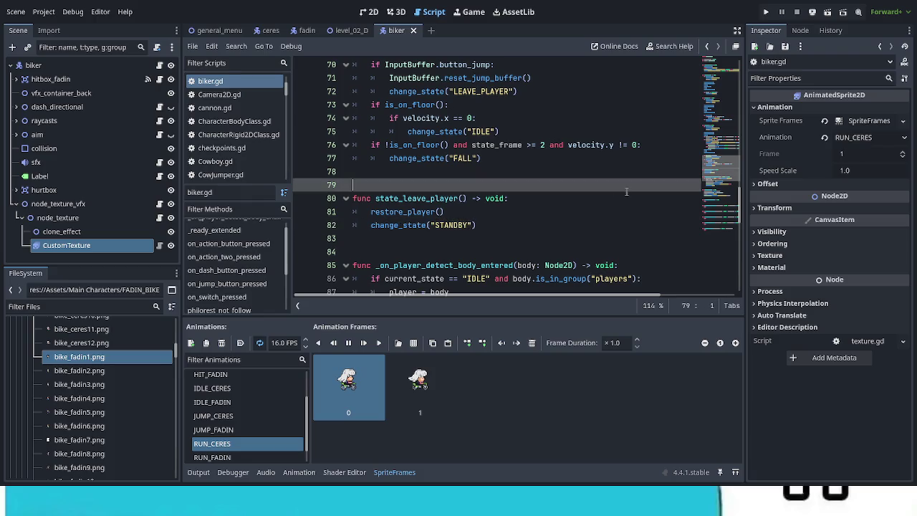
pyautogui.hotkey('ctrl', 's')
pyautogui.scroll(-3, 588, 272)
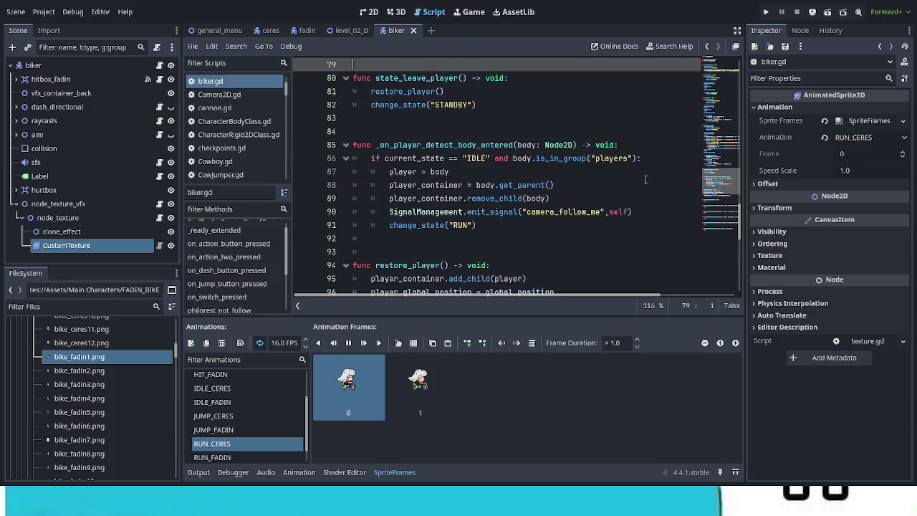
# Collapse node_texture_vfx in the Scene dock and scroll through biker.gd to the player-detect handler.
pyautogui.click(15, 203)
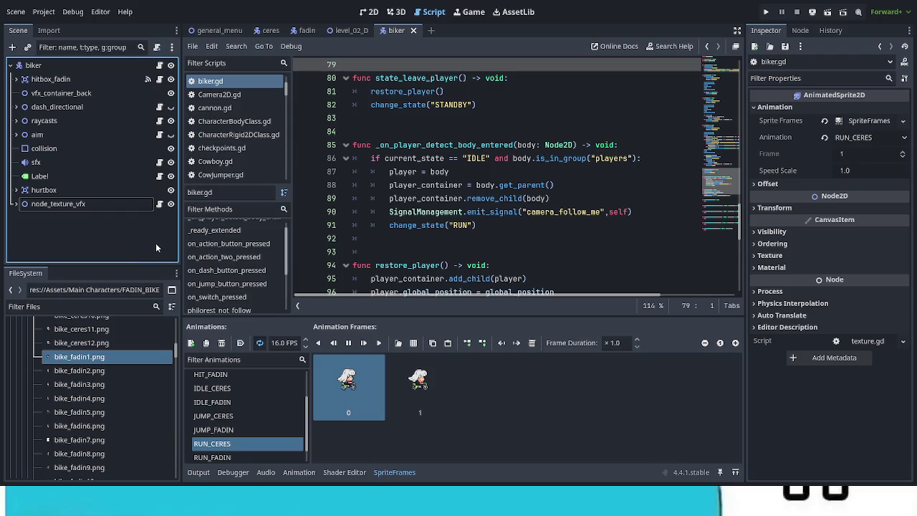
pyautogui.scroll(-2, 576, 268)
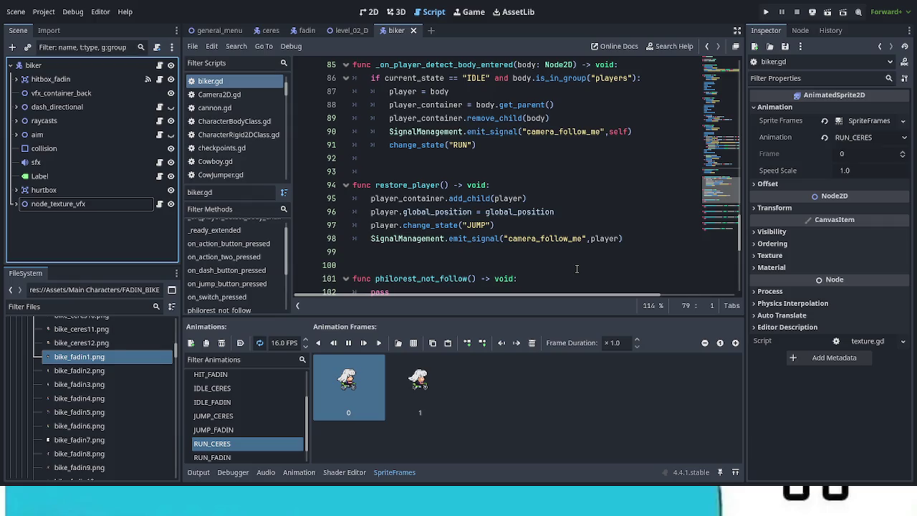
pyautogui.scroll(-2, 577, 269)
pyautogui.scroll(-2, 577, 269)
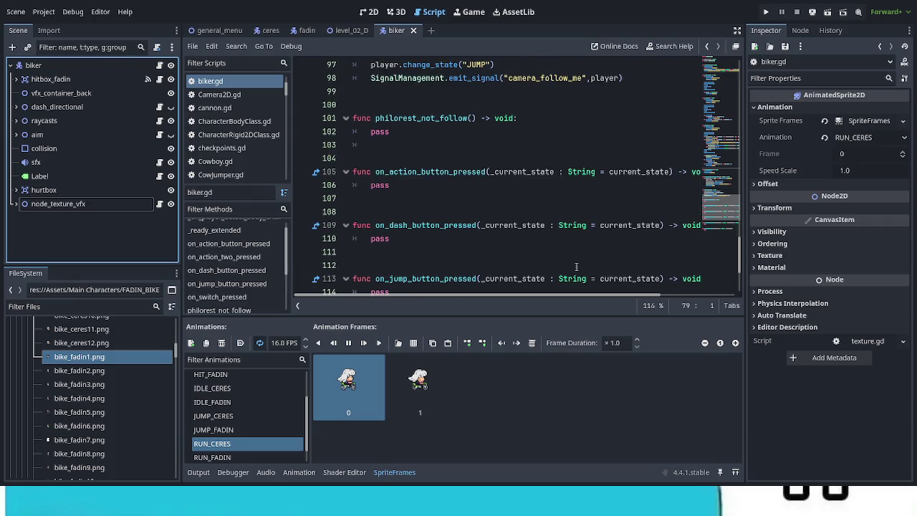
pyautogui.scroll(-3, 577, 269)
pyautogui.scroll(5, 576, 268)
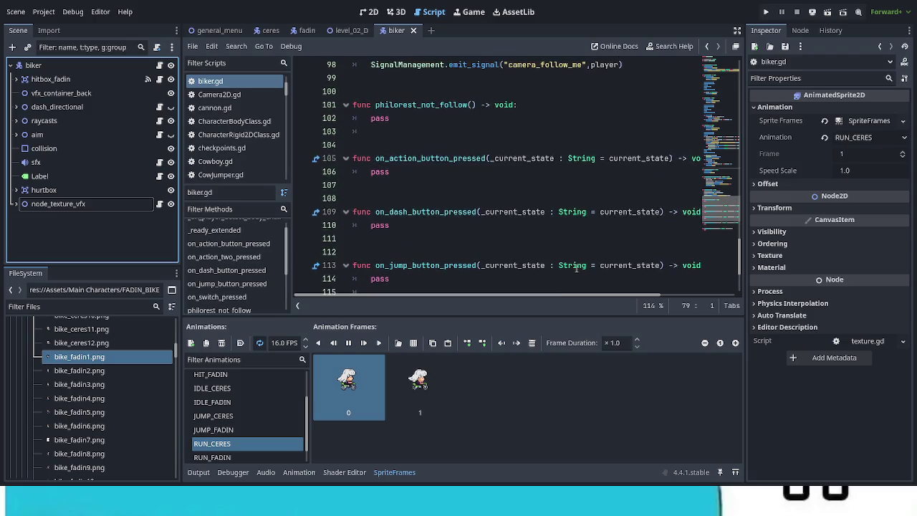
pyautogui.scroll(4, 576, 267)
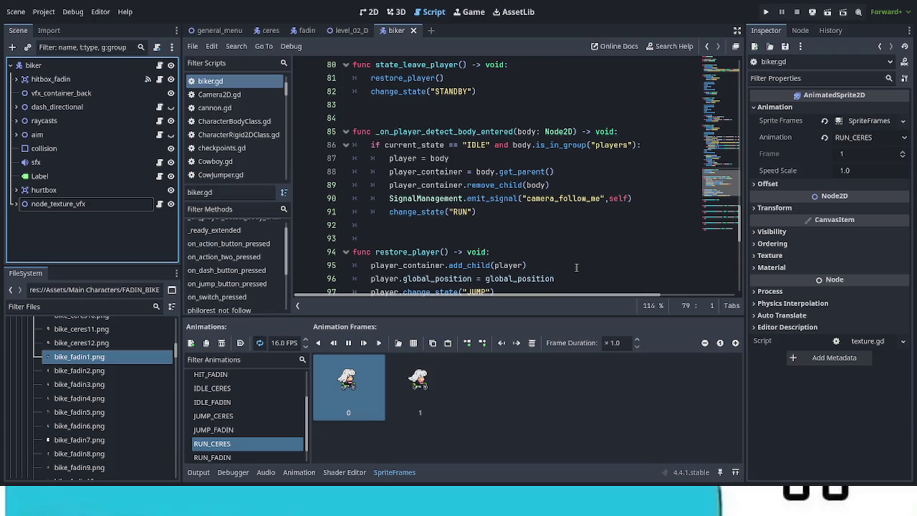
pyautogui.scroll(2, 576, 267)
pyautogui.scroll(5, 576, 267)
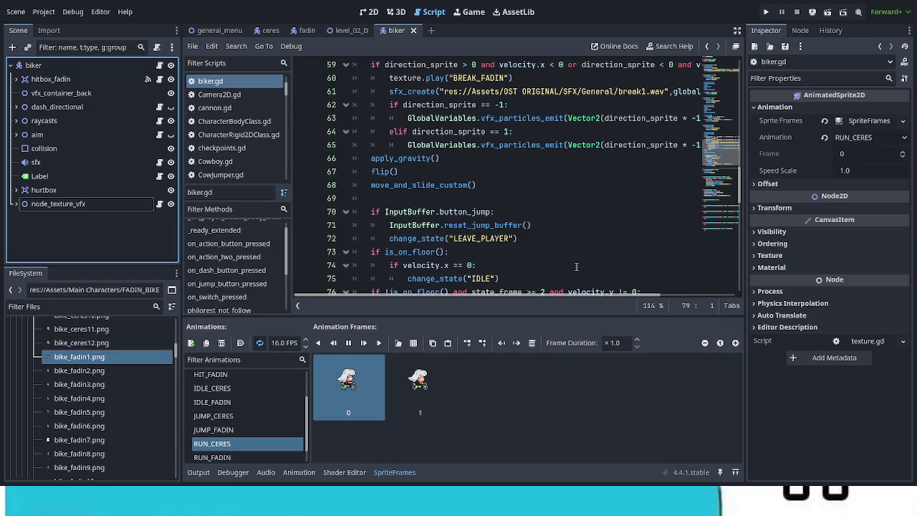
pyautogui.scroll(4, 576, 267)
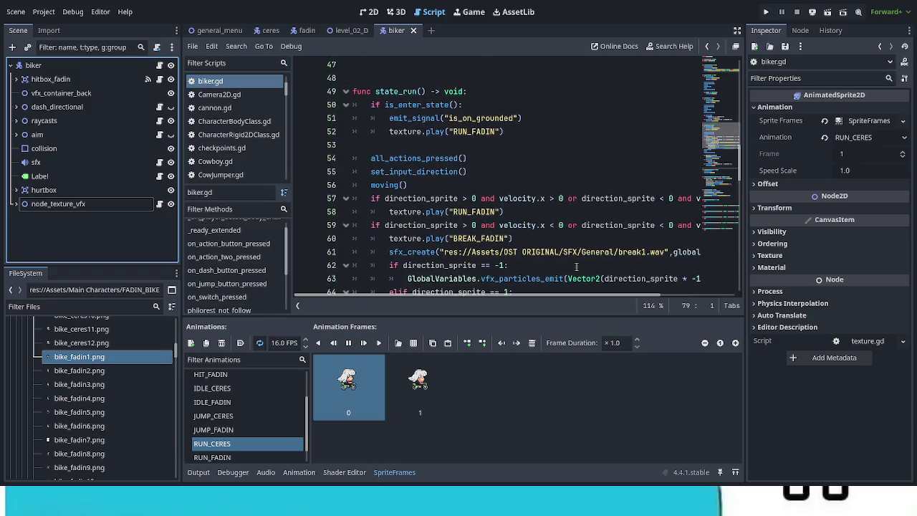
pyautogui.scroll(2, 576, 268)
pyautogui.scroll(3, 576, 268)
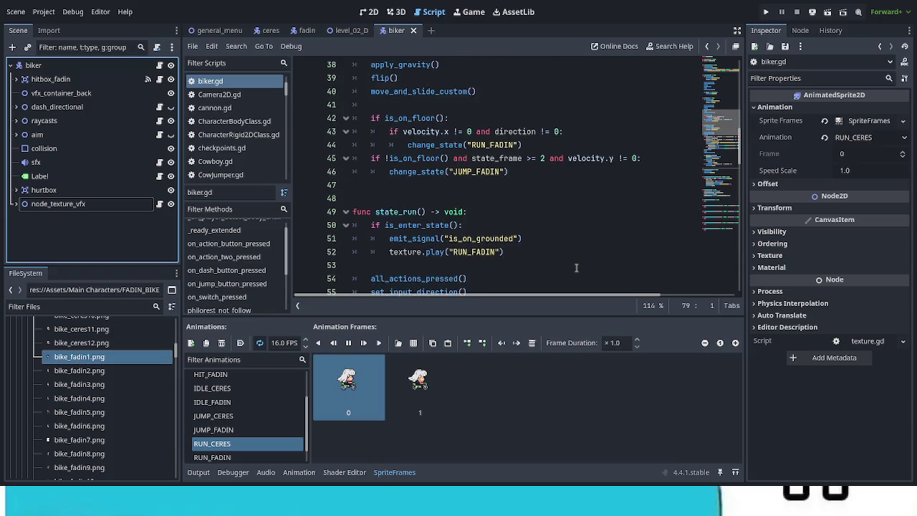
pyautogui.scroll(3, 576, 268)
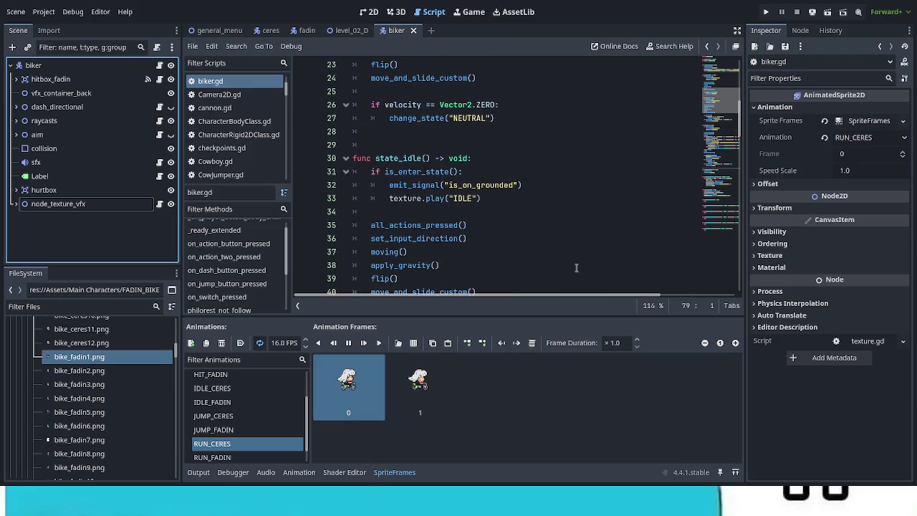
pyautogui.scroll(5, 577, 267)
pyautogui.scroll(-11, 575, 268)
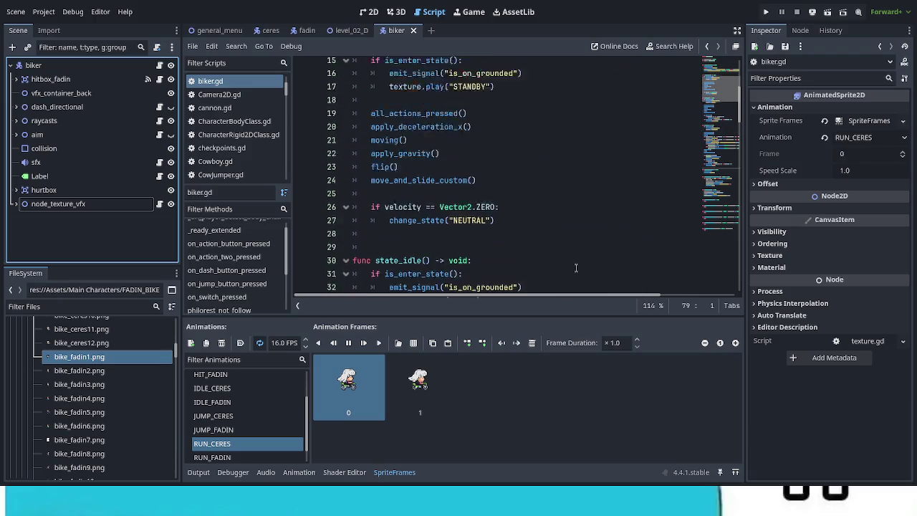
pyautogui.scroll(-7, 575, 268)
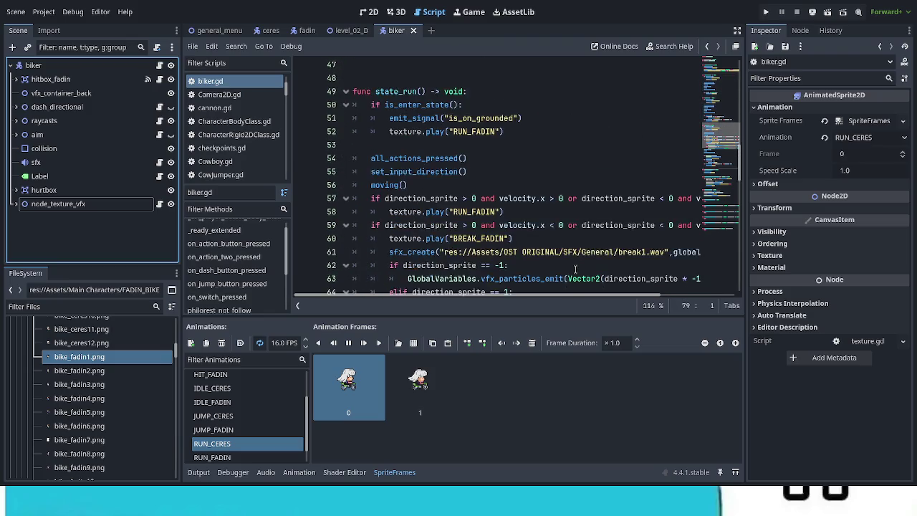
pyautogui.moveTo(520, 199); pyautogui.dragTo(371, 172)
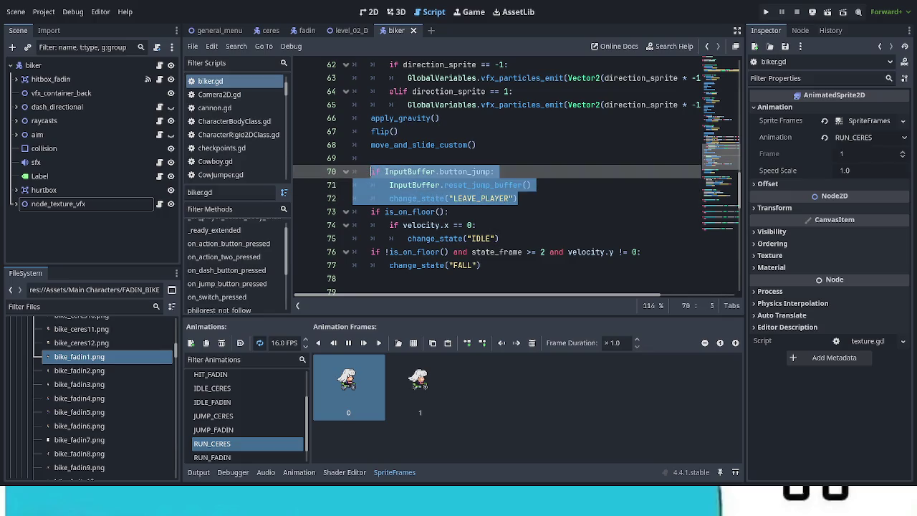
pyautogui.scroll(5, 438, 229)
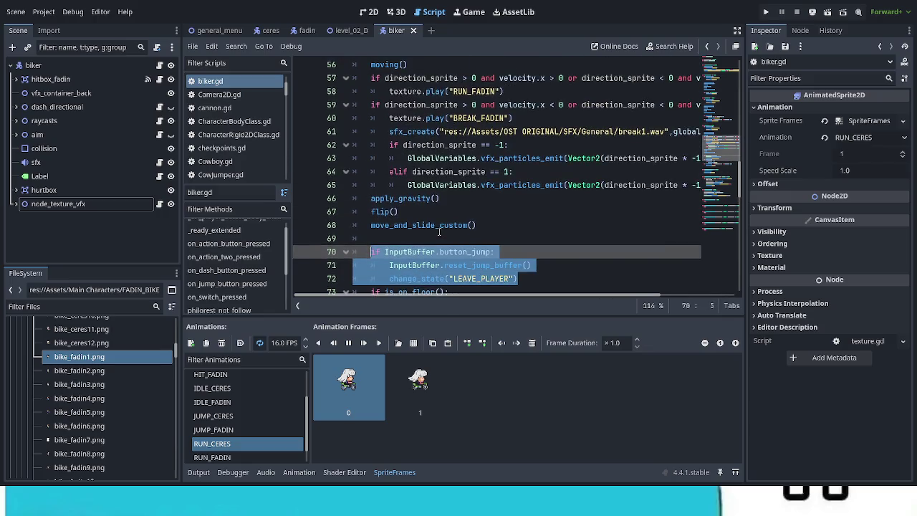
pyautogui.scroll(7, 438, 229)
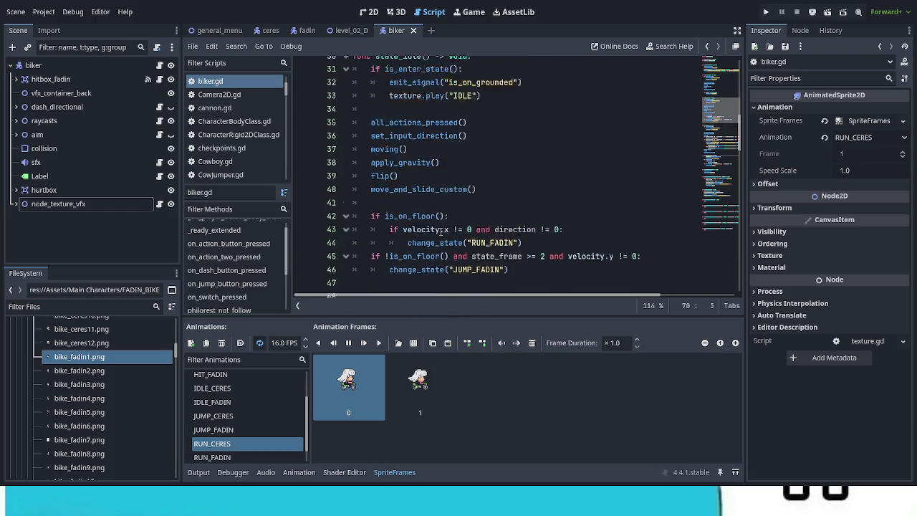
pyautogui.scroll(6, 440, 230)
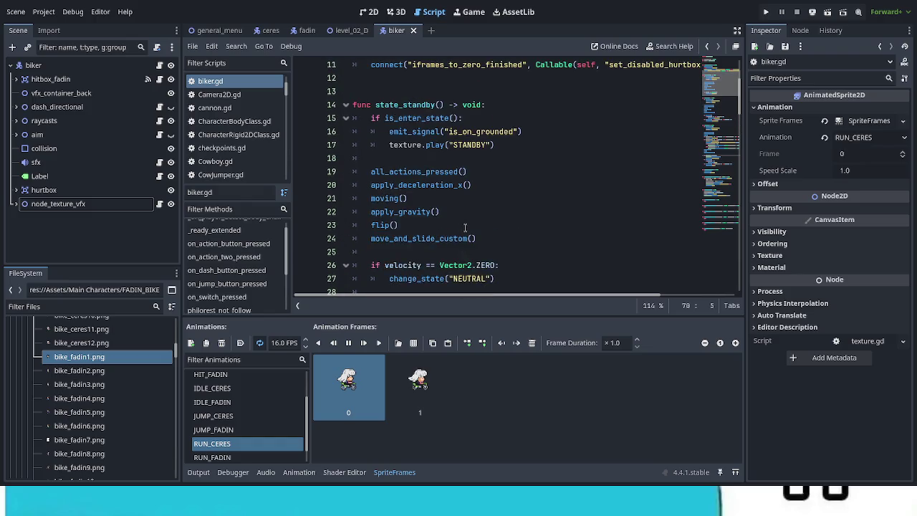
pyautogui.scroll(2, 465, 228)
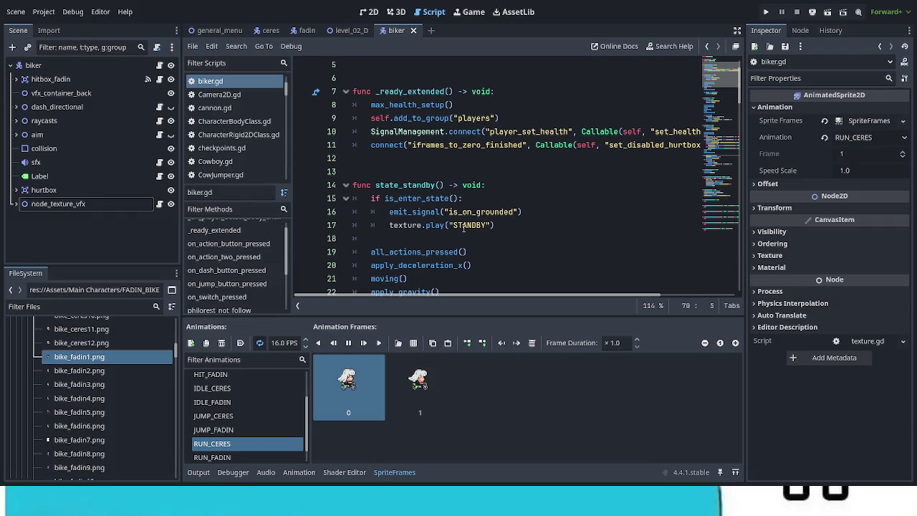
pyautogui.scroll(-1, 464, 228)
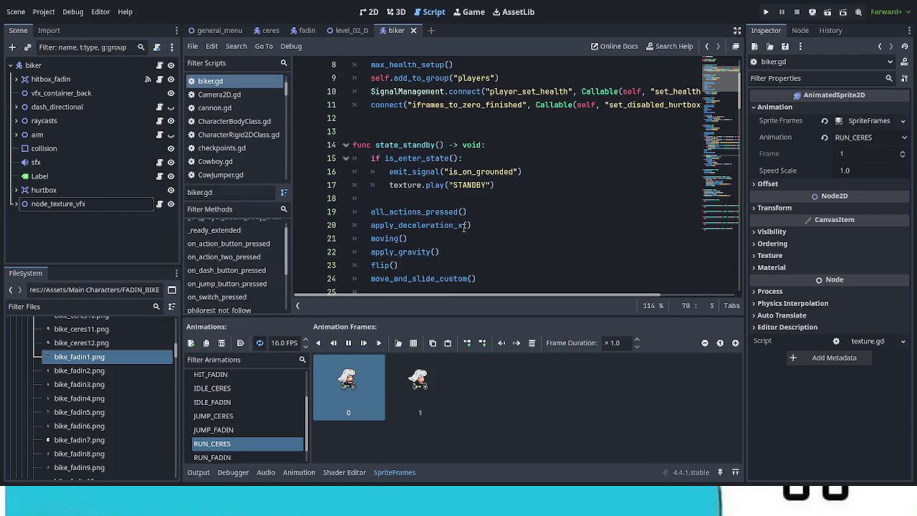
pyautogui.scroll(-3, 464, 228)
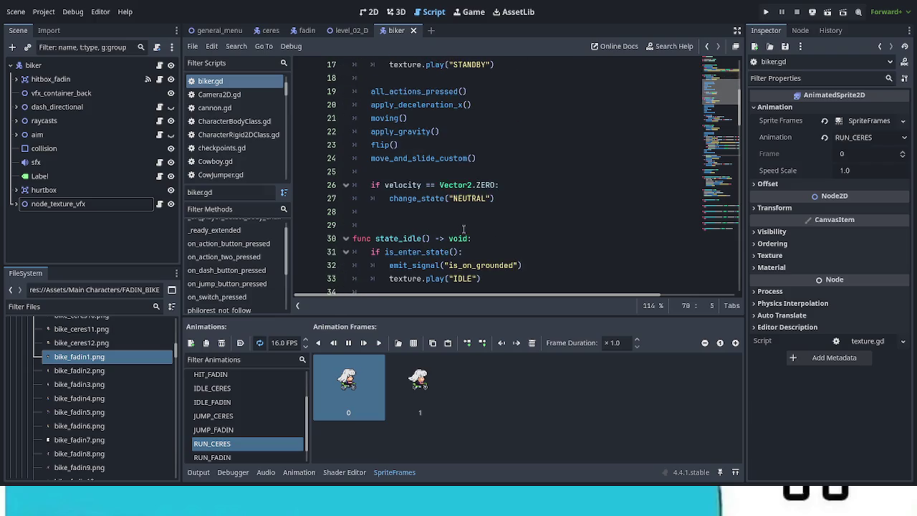
pyautogui.scroll(2, 463, 228)
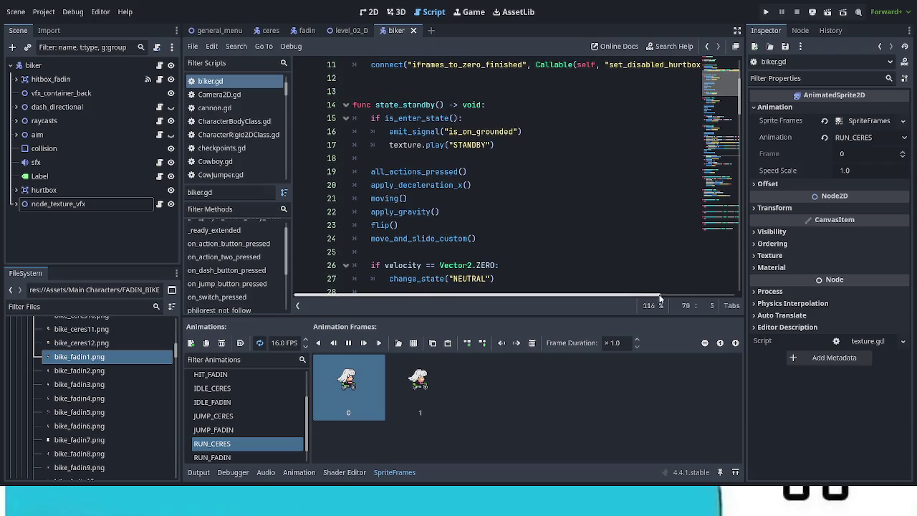
pyautogui.scroll(-1, 608, 252)
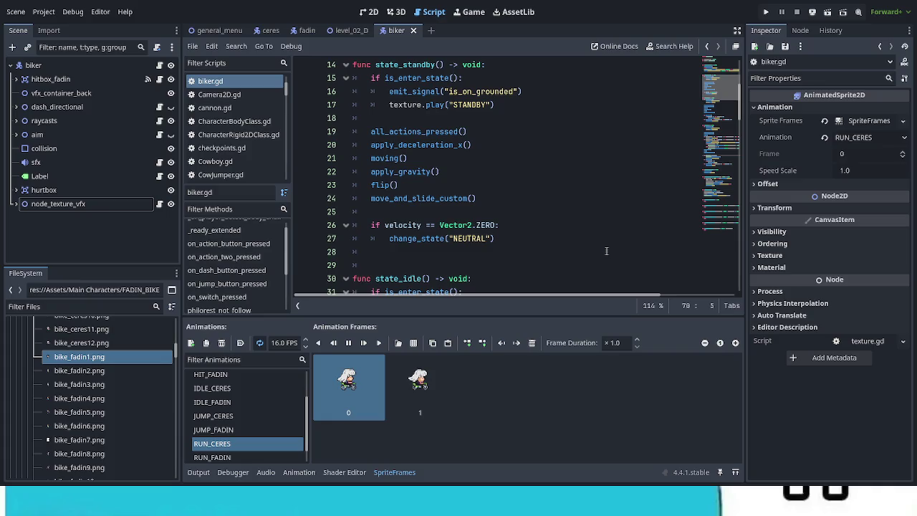
pyautogui.scroll(1, 606, 250)
pyautogui.scroll(-1, 602, 247)
pyautogui.scroll(1, 709, 92)
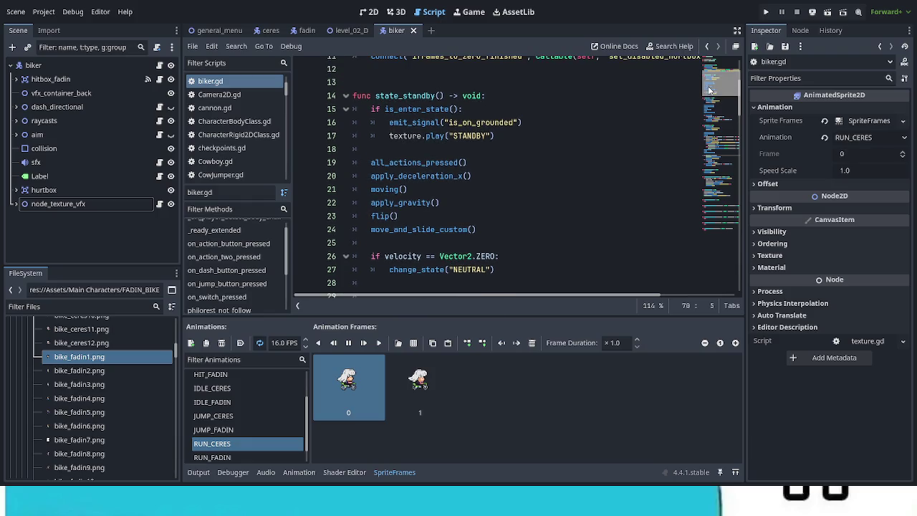
pyautogui.scroll(2, 720, 83)
pyautogui.scroll(-1, 719, 80)
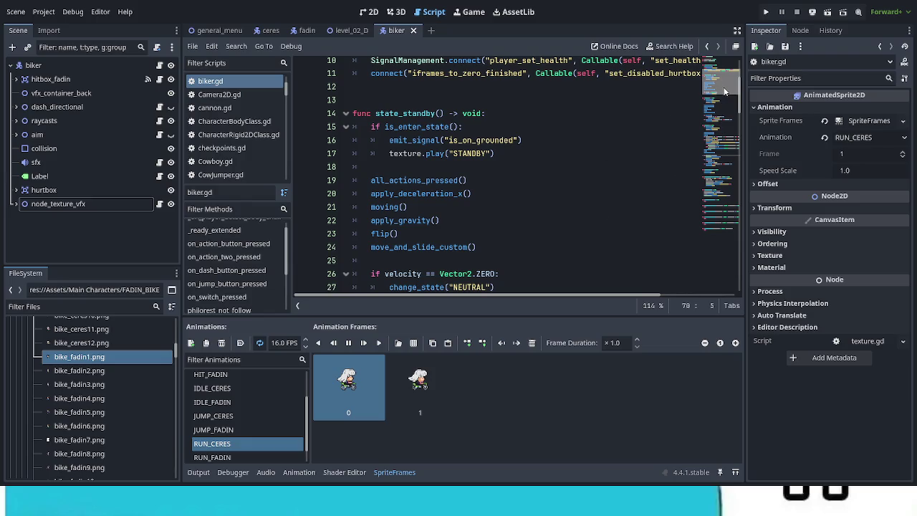
pyautogui.scroll(-1, 725, 91)
pyautogui.scroll(-1, 722, 94)
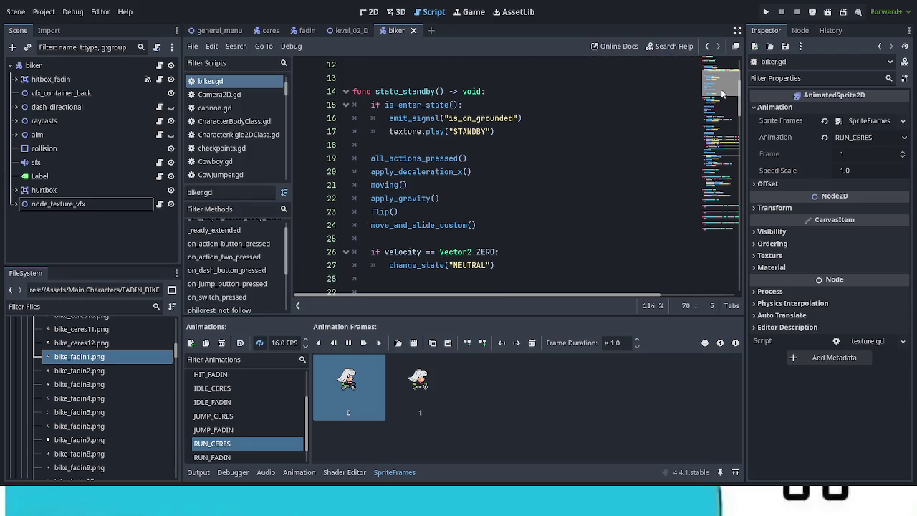
pyautogui.scroll(-1, 722, 94)
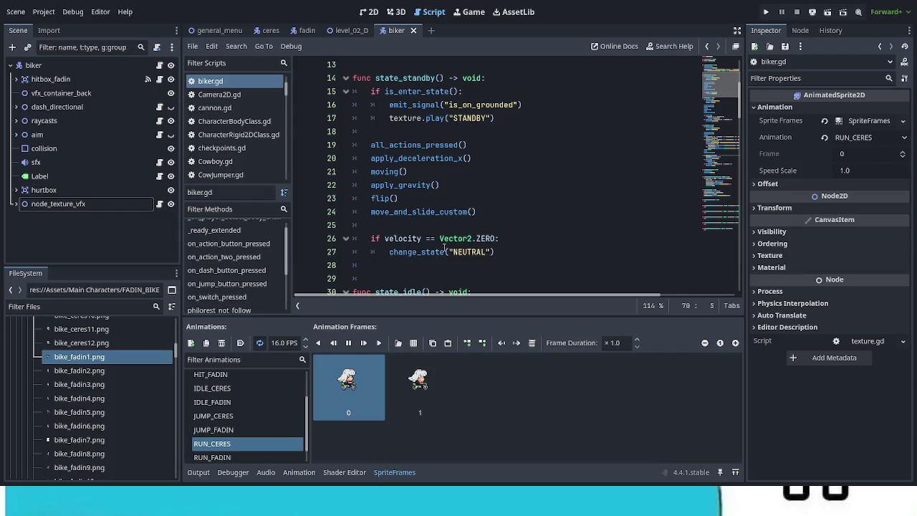
# Scroll down through biker.gd past state_run, clearing the jump-buffer line selection.
pyautogui.scroll(-2, 442, 248)
pyautogui.scroll(-8, 442, 248)
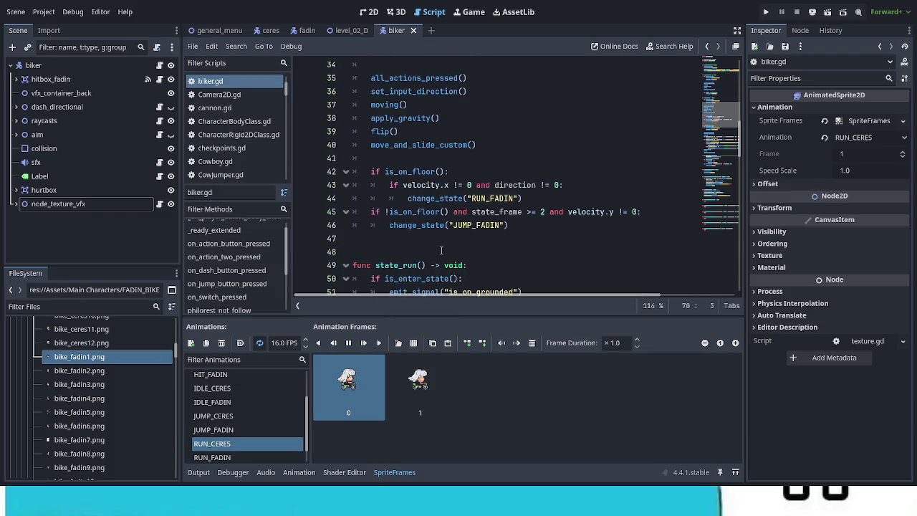
pyautogui.scroll(-2, 442, 248)
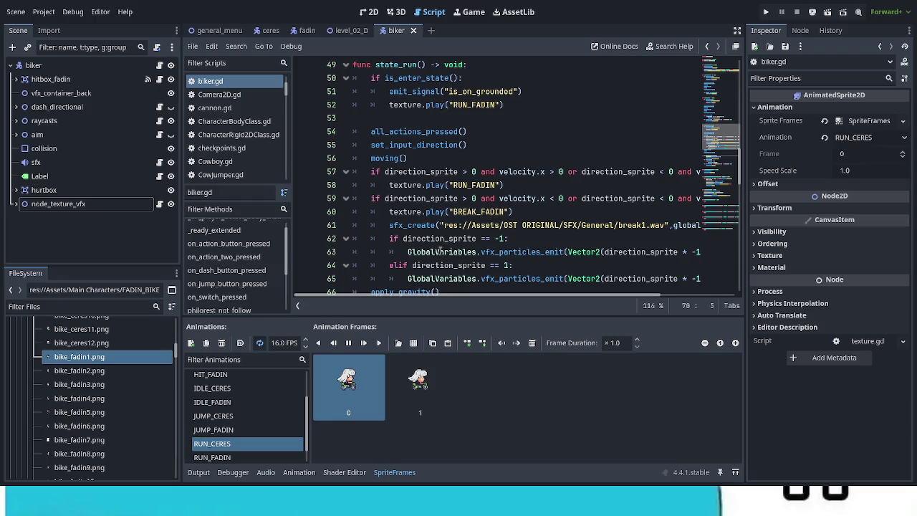
pyautogui.scroll(-4, 440, 249)
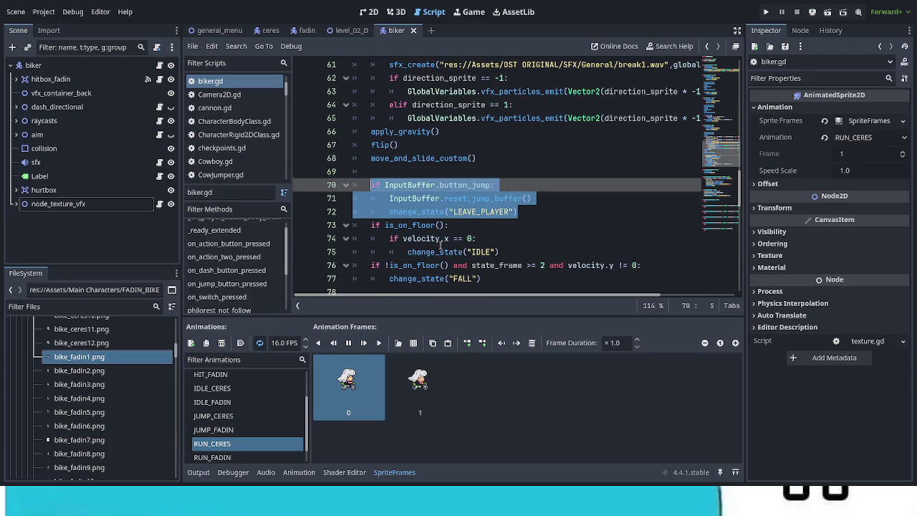
pyautogui.click(439, 244)
pyautogui.scroll(-2, 439, 243)
pyautogui.scroll(-2, 440, 245)
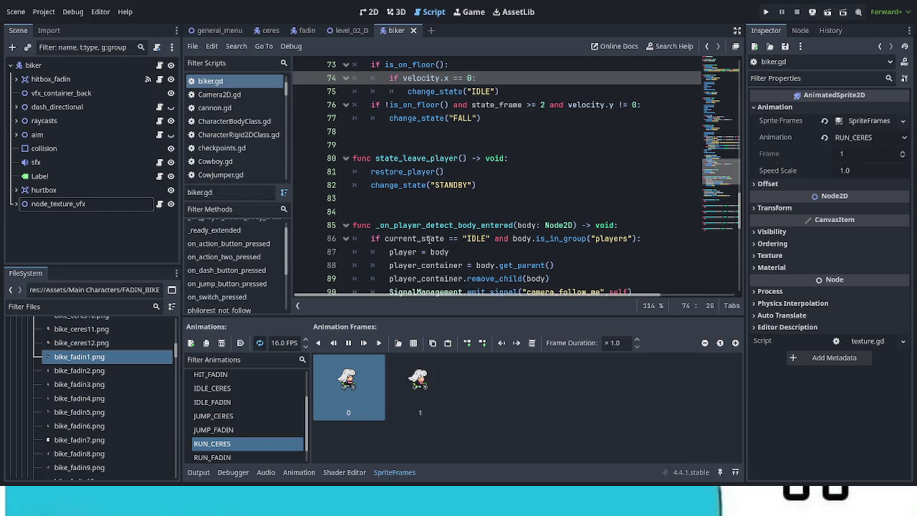
pyautogui.scroll(-7, 579, 199)
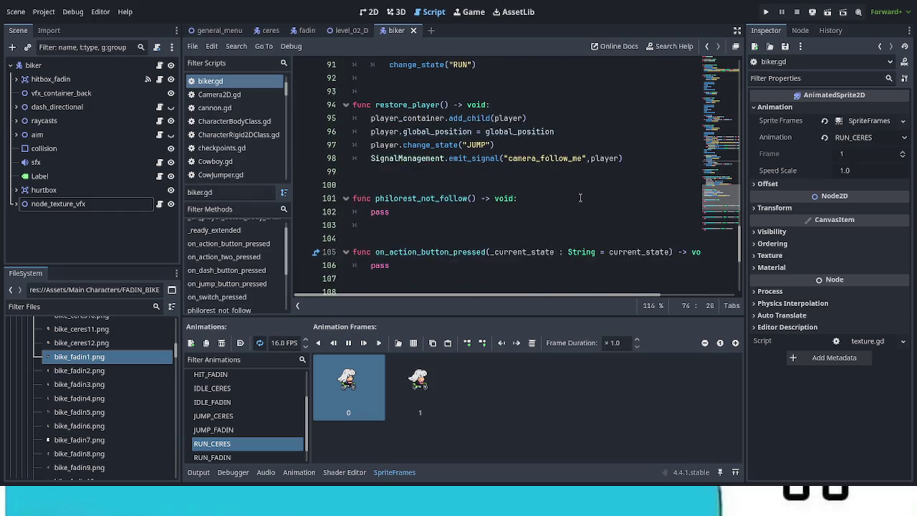
pyautogui.scroll(-2, 579, 199)
pyautogui.scroll(-2, 577, 199)
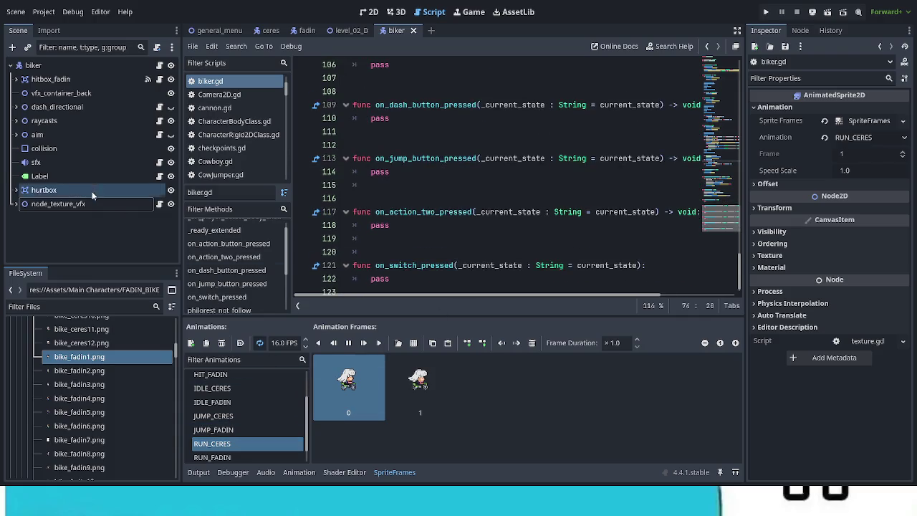
# Select node_texture_vfx in the Scene dock and return the script view to state_run's jump block.
pyautogui.click(59, 204)
pyautogui.scroll(4, 537, 300)
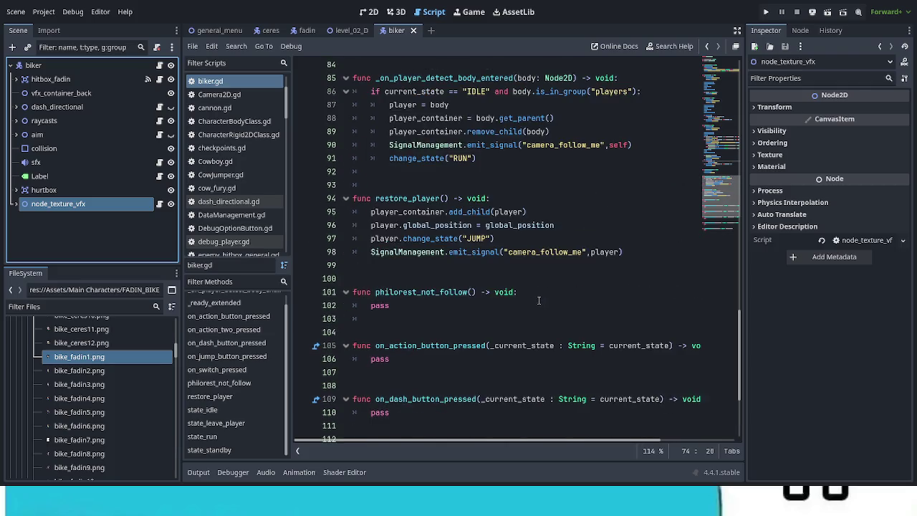
pyautogui.scroll(2, 539, 300)
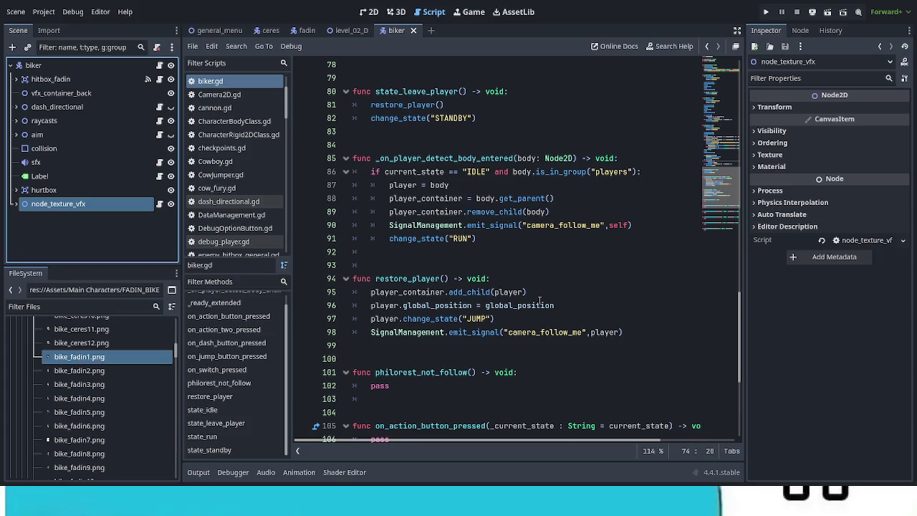
pyautogui.scroll(3, 539, 300)
pyautogui.scroll(9, 539, 300)
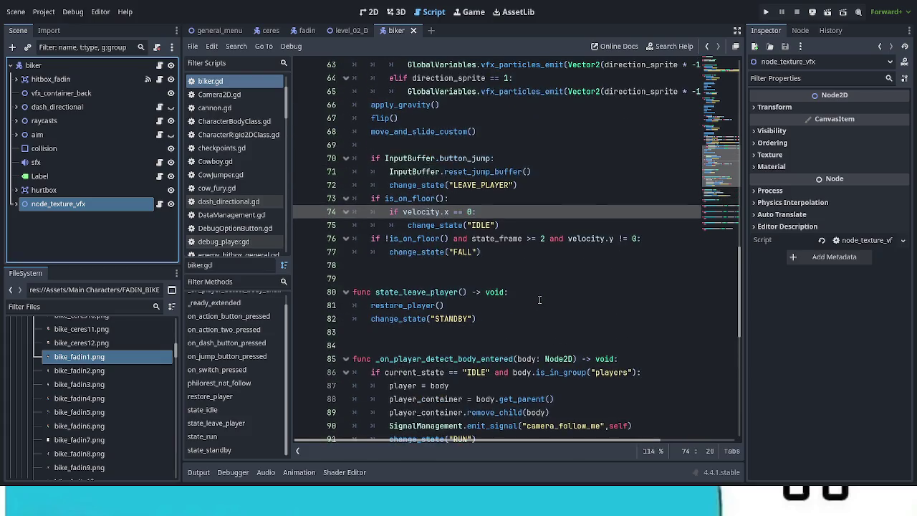
pyautogui.scroll(6, 538, 300)
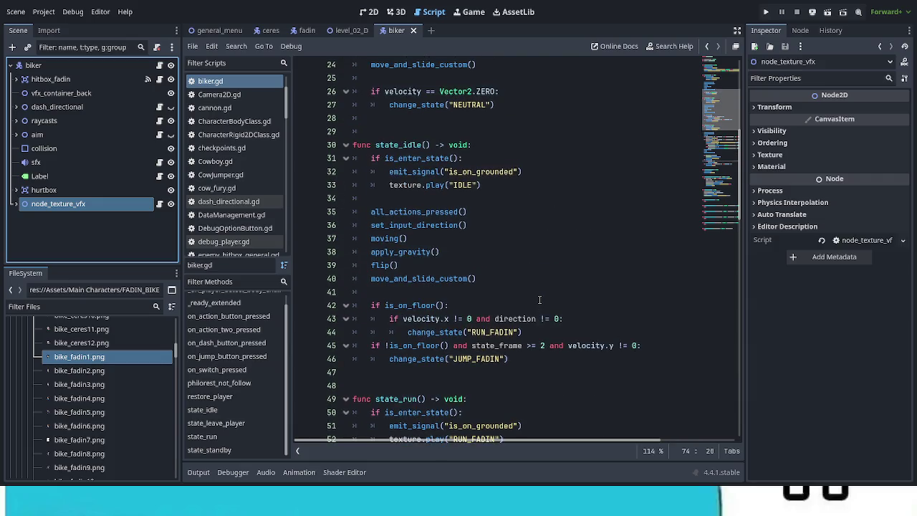
pyautogui.scroll(-8, 540, 299)
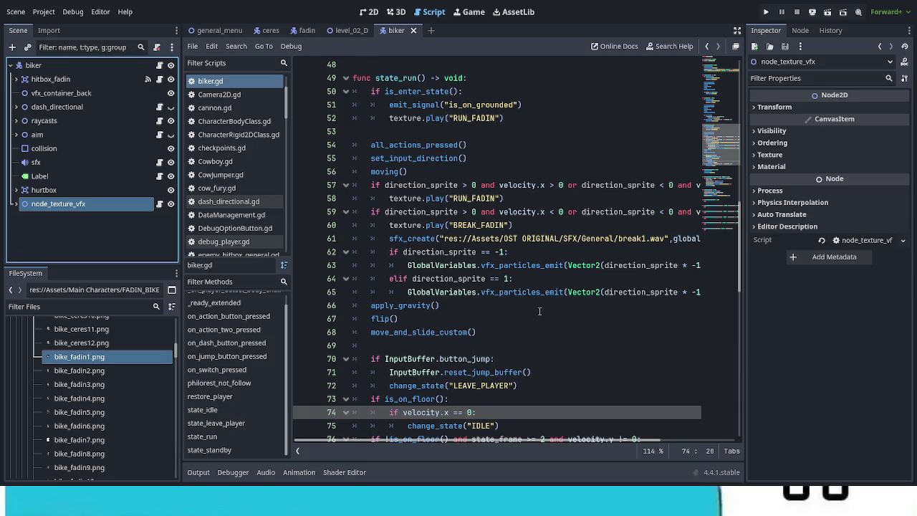
pyautogui.scroll(-1, 541, 311)
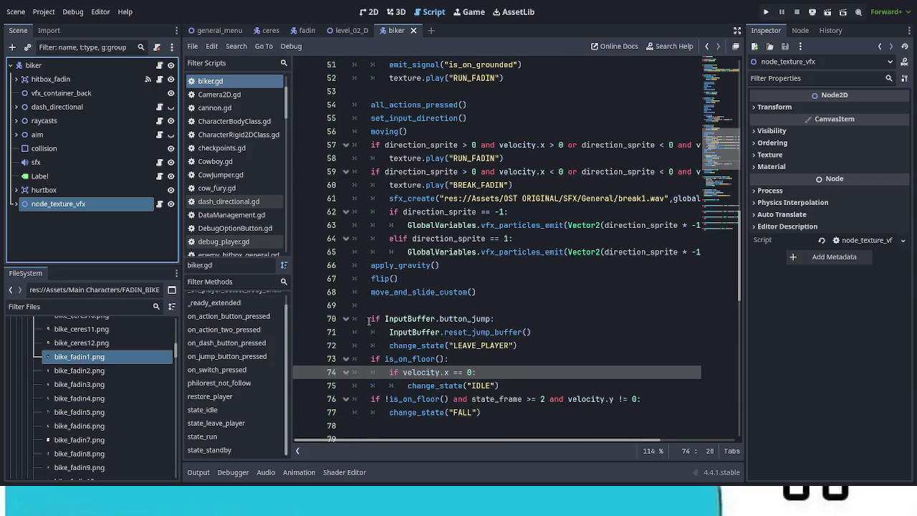
pyautogui.moveTo(370, 319); pyautogui.dragTo(412, 318)
# Copy state_run's three-line InputBuffer.button_jump block into state_idle after move_and_slide_custom().
pyautogui.moveTo(493, 324)
pyautogui.mouseDown()
pyautogui.moveTo(530, 334)
pyautogui.moveTo(536, 345)
pyautogui.mouseUp()
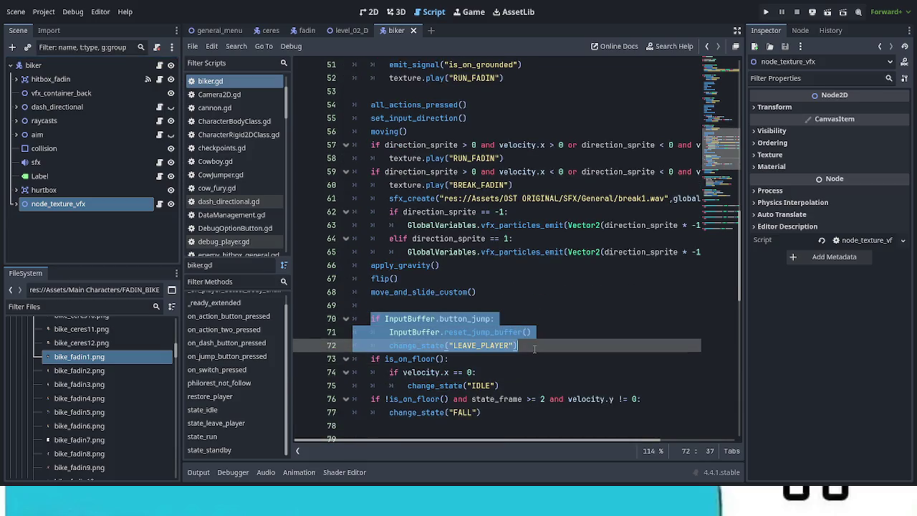
pyautogui.scroll(3, 535, 345)
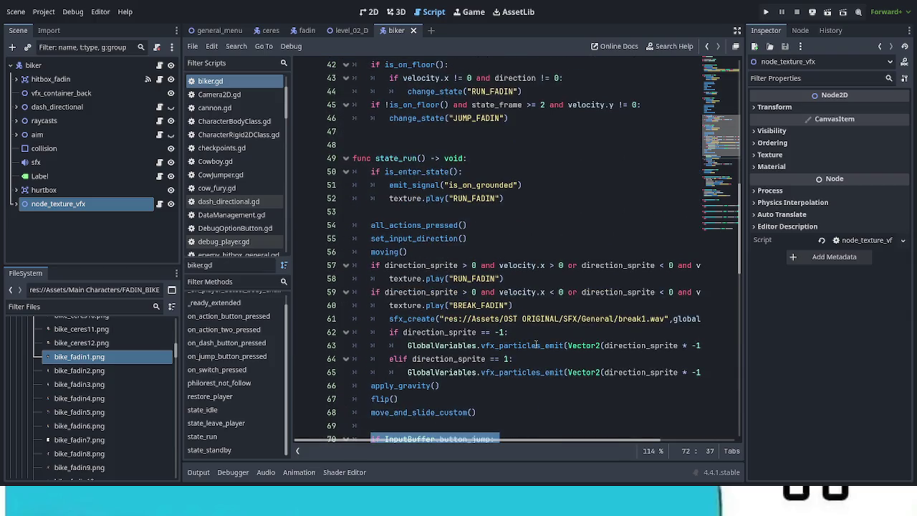
pyautogui.scroll(3, 536, 345)
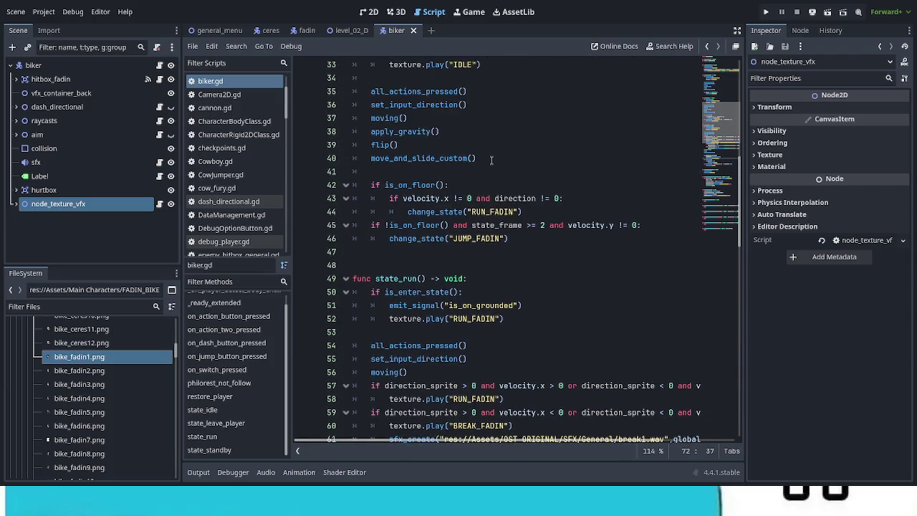
pyautogui.scroll(2, 502, 200)
pyautogui.click(462, 251)
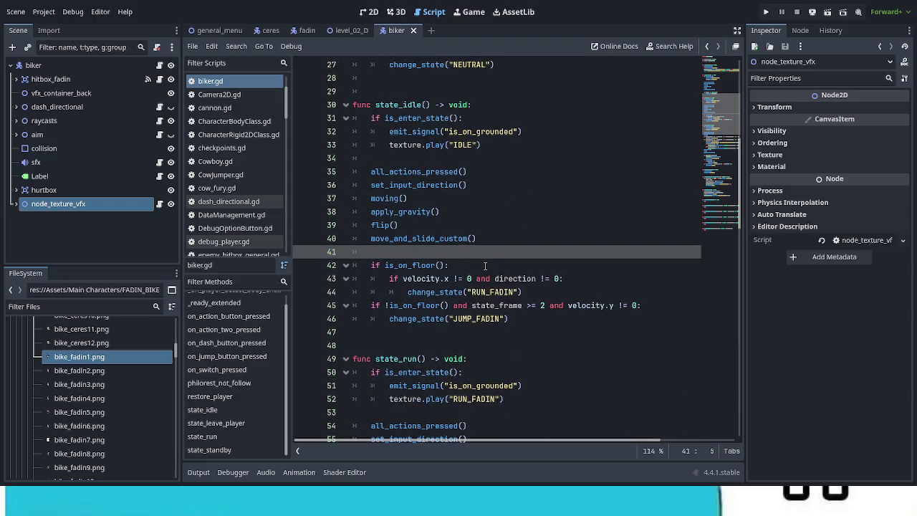
pyautogui.press('Return')
pyautogui.write('if InputBuffer.button_jump: \t\tInputBuffer.reset_jump_buffer() \t\tchange_state("LEAVE_PLAYER")')
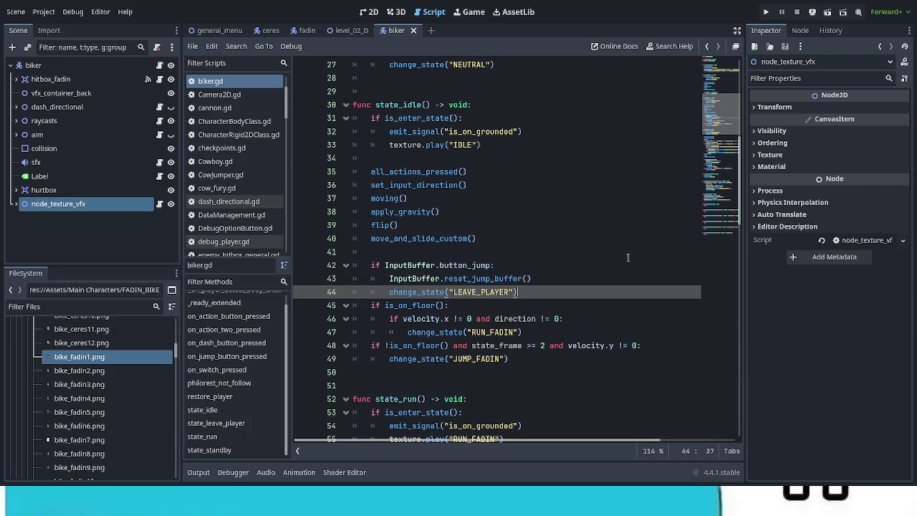
# Scroll through biker.gd to review state_idle and the state_leave_player function.
pyautogui.scroll(4, 639, 262)
pyautogui.scroll(5, 642, 261)
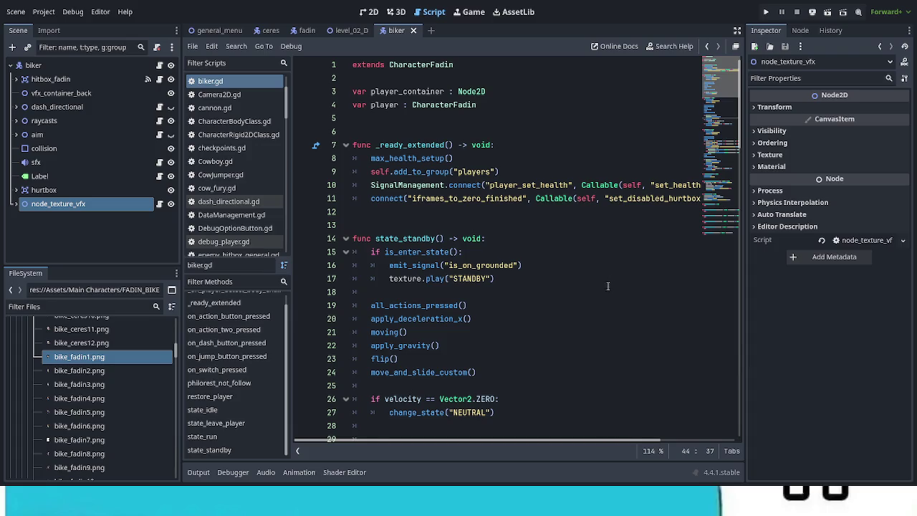
pyautogui.scroll(-7, 595, 293)
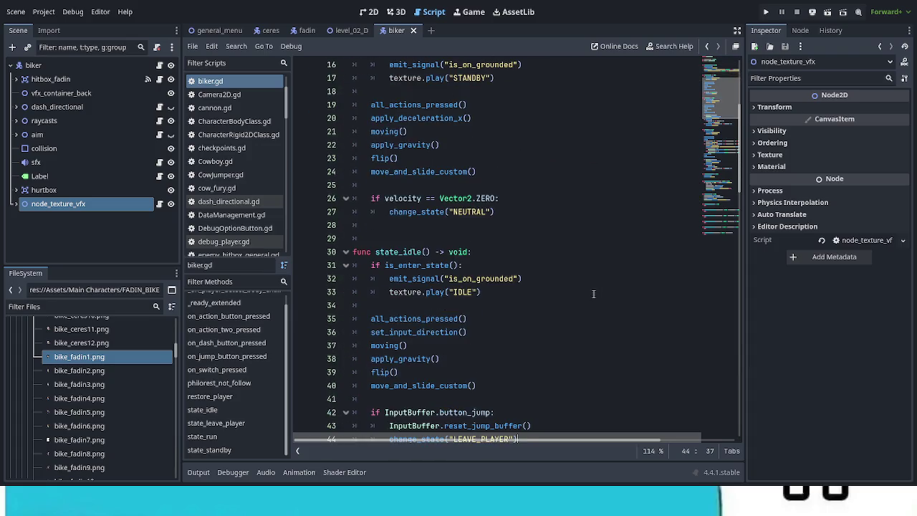
pyautogui.scroll(-3, 585, 300)
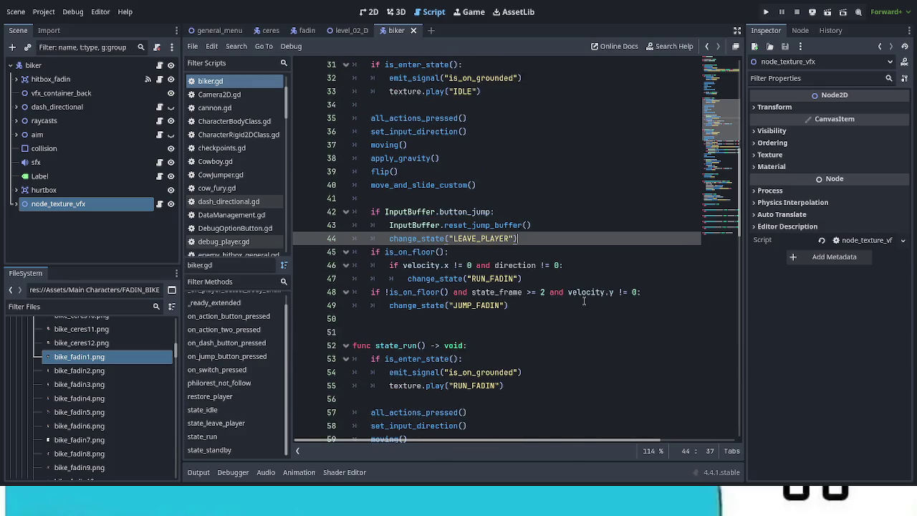
pyautogui.scroll(-4, 580, 304)
pyautogui.scroll(-4, 577, 305)
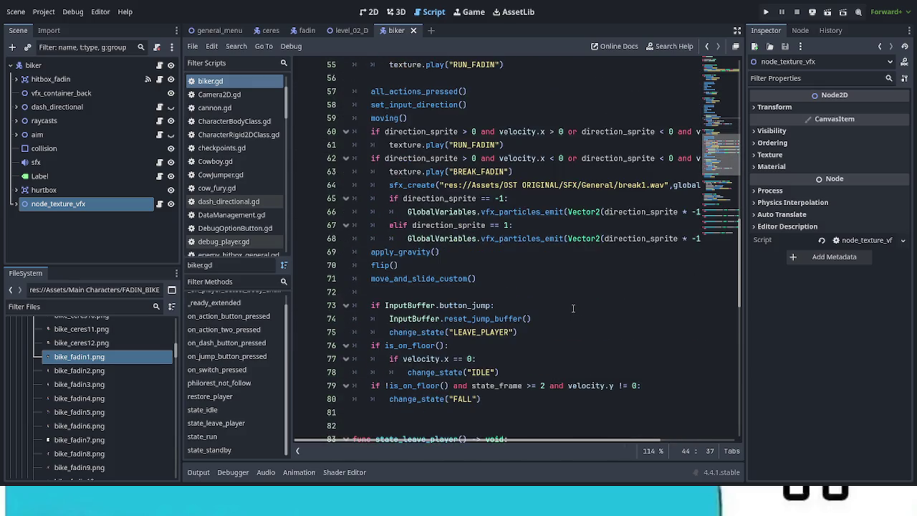
pyautogui.scroll(-2, 569, 308)
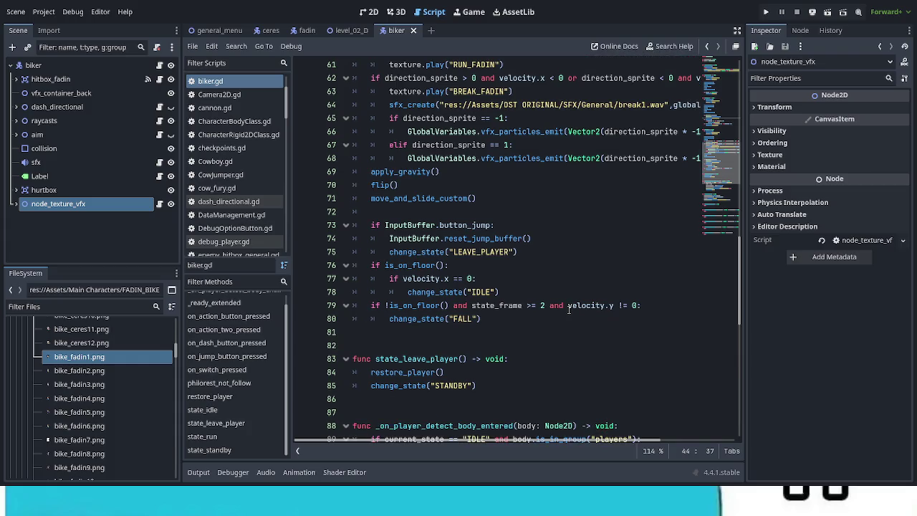
pyautogui.scroll(-1, 569, 310)
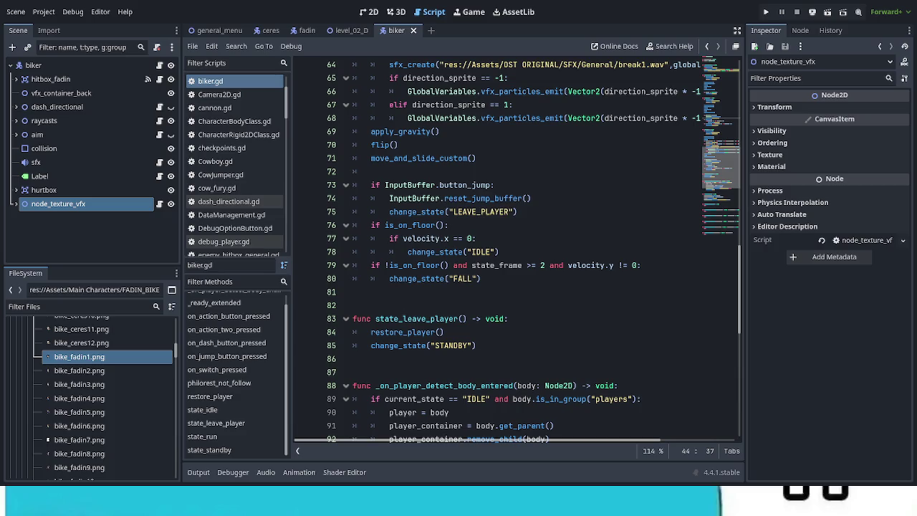
# Switch from Godot to the browser showing YouTube results for 'constance trailer'.
pyautogui.hotkey('alt', 'Tab')
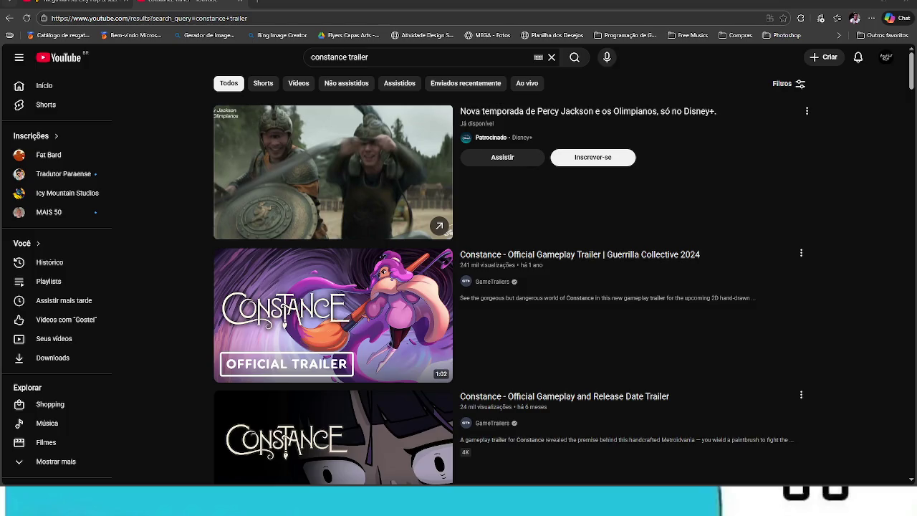
# Play 'Constance - Official Gameplay Trailer' in fullscreen.
pyautogui.click(362, 308)
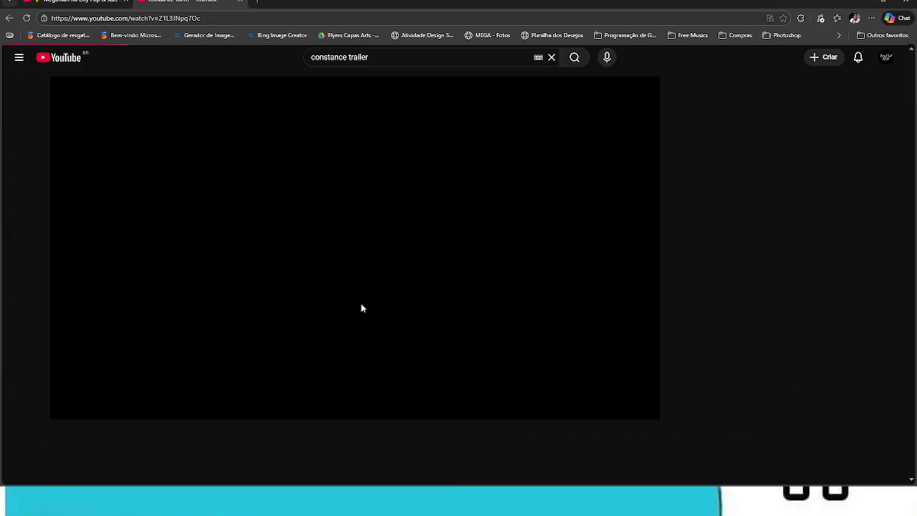
pyautogui.press('f')
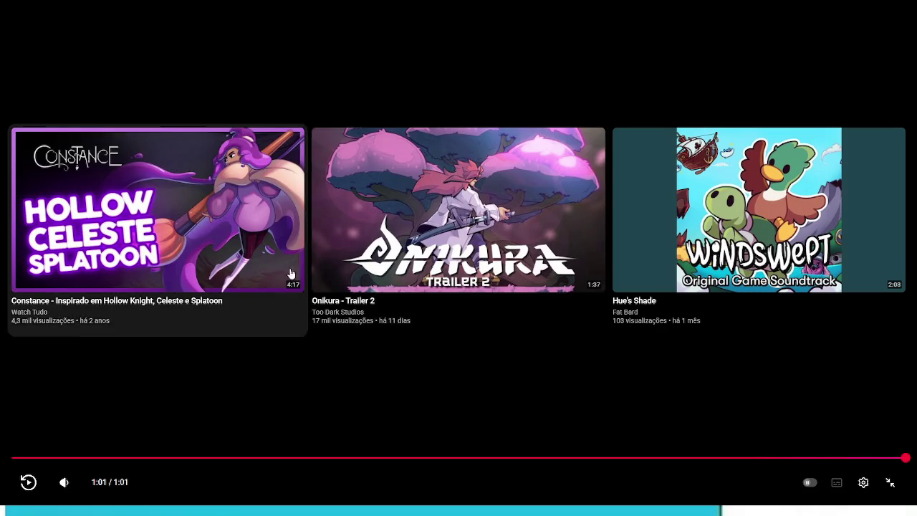
# Play Onikura - Trailer 2 from the end screen, then exit fullscreen near its end.
pyautogui.click(412, 227)
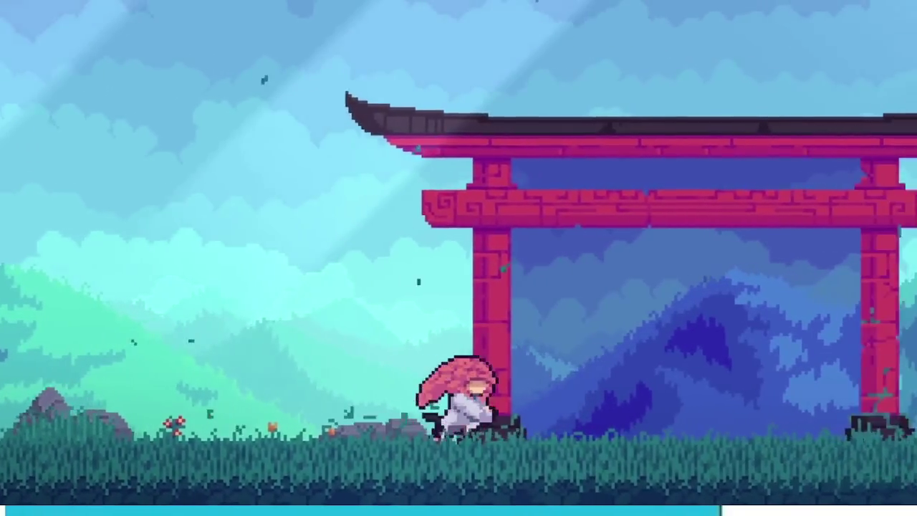
pyautogui.moveTo(408, 228)
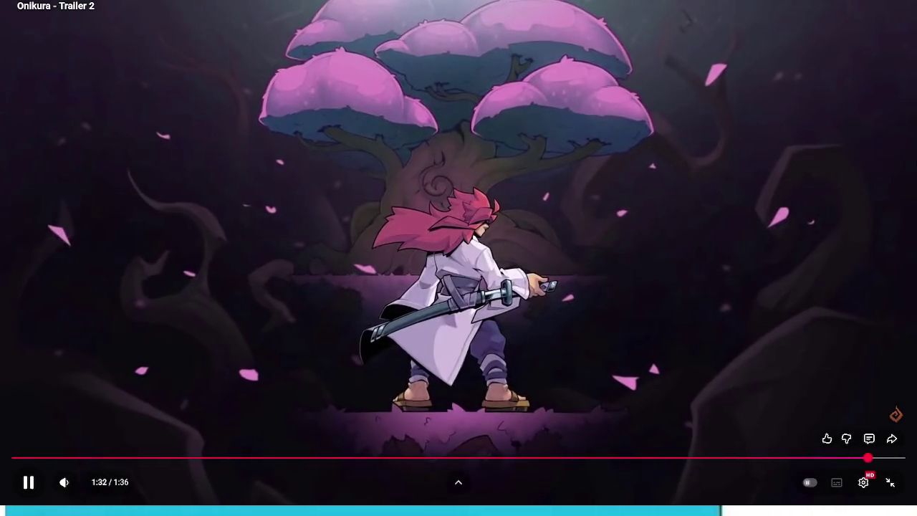
pyautogui.press('Escape')
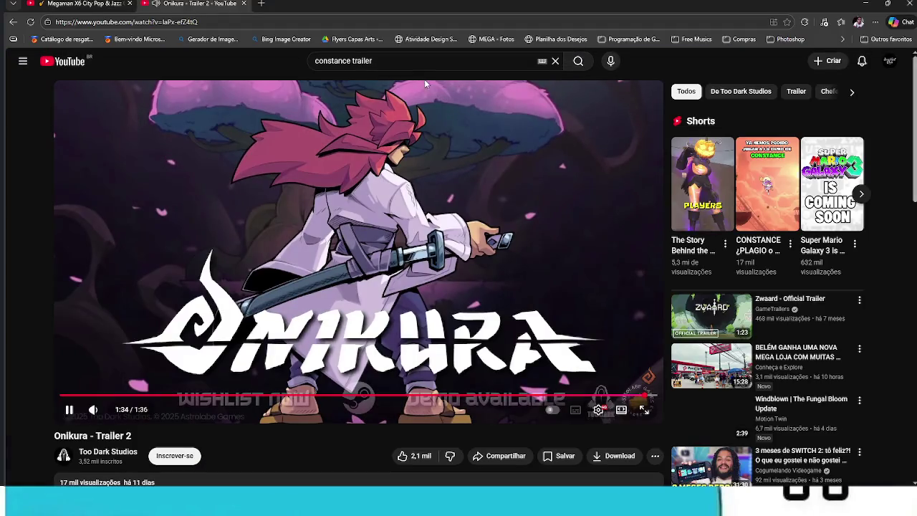
# Search YouTube for 'boss fight bili brejo playthrough'.
pyautogui.click(409, 57)
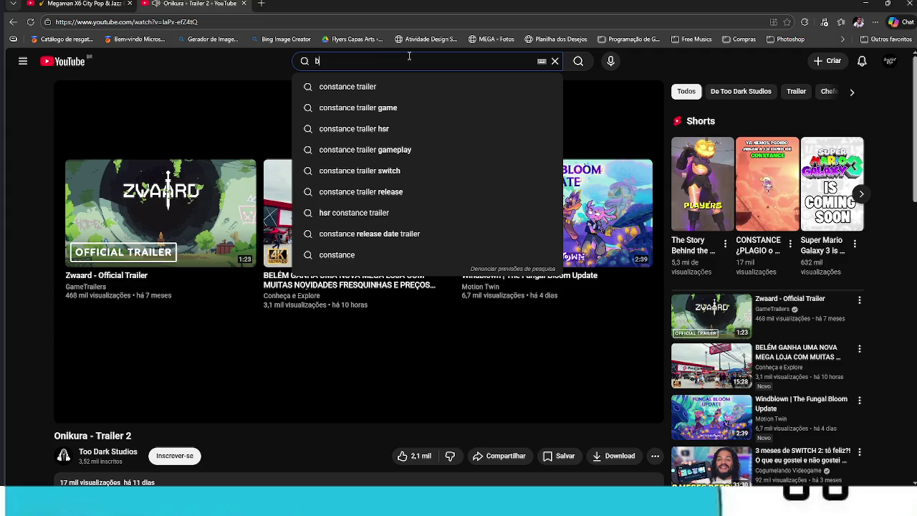
pyautogui.write('oss fight')
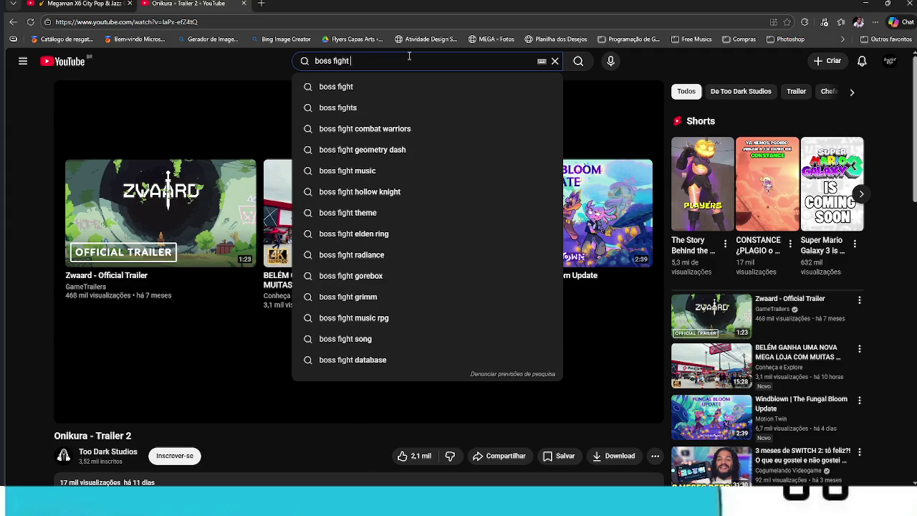
pyautogui.write(' bili')
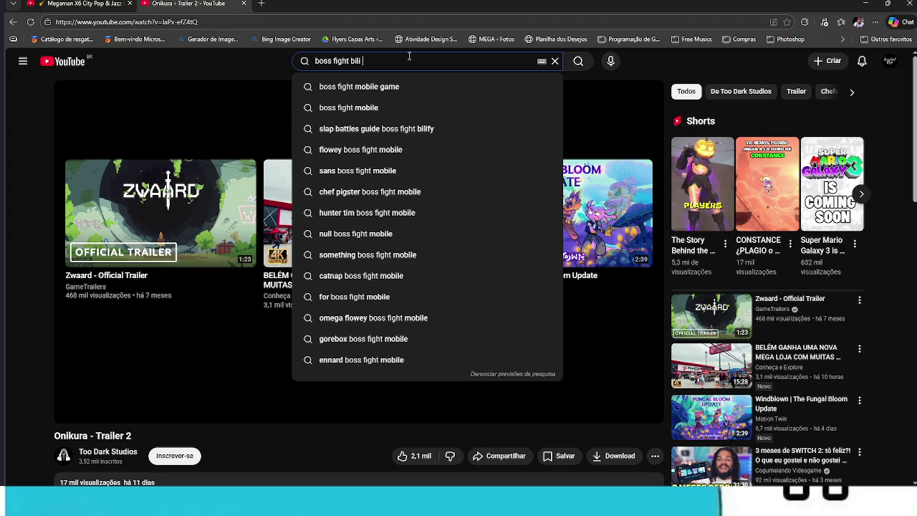
pyautogui.write('prejo')
pyautogui.press('BackSpace')
pyautogui.press('BackSpace')
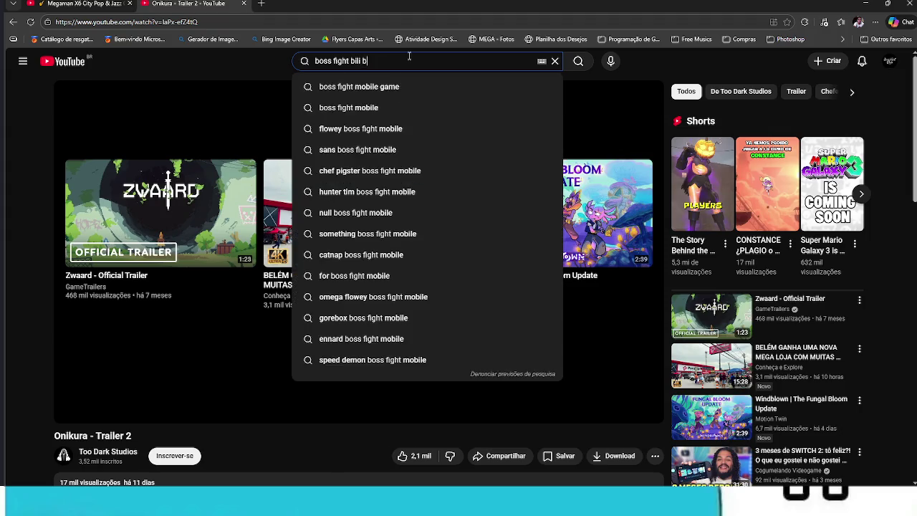
pyautogui.write('brejo')
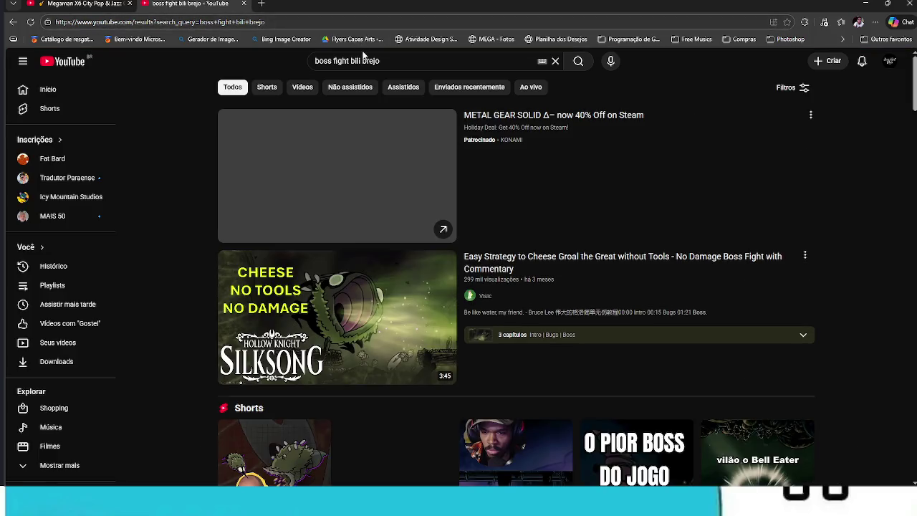
pyautogui.click(359, 327)
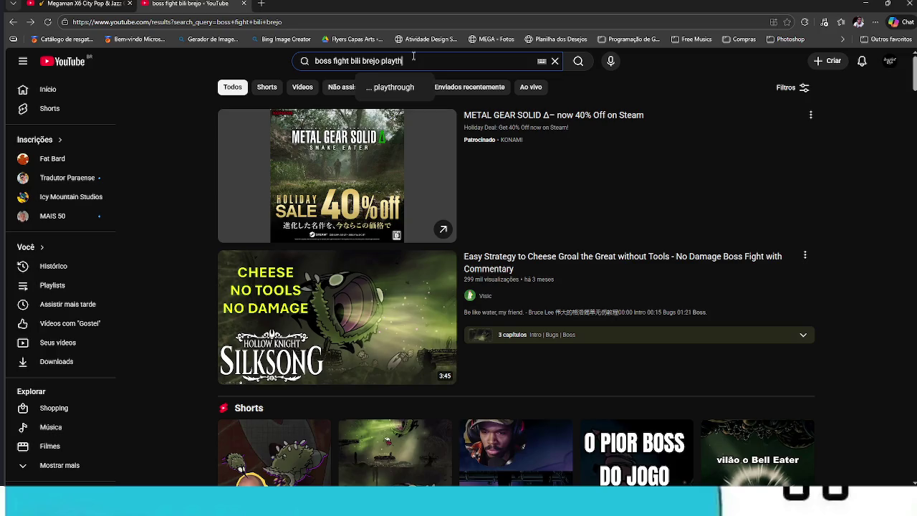
pyautogui.press('Return')
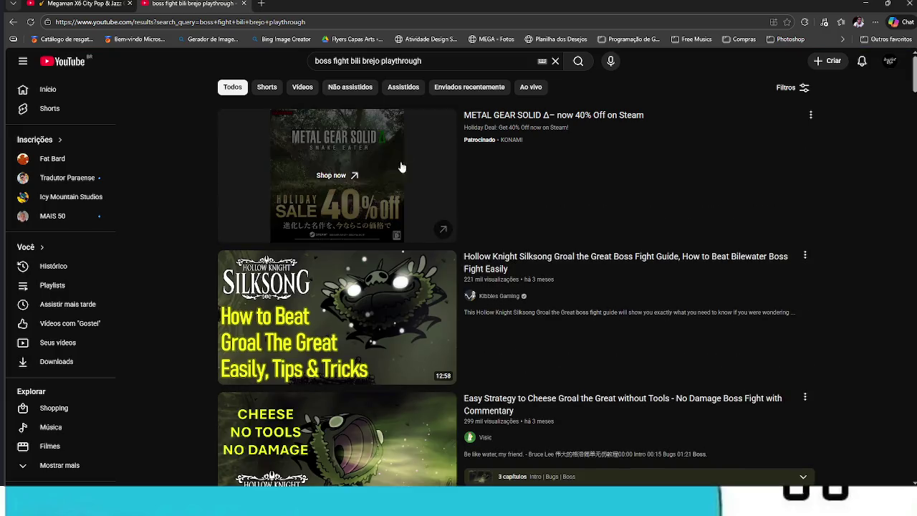
# Check a Silksong Groal guide, then open the Groal The Great Boss Fight video instead.
pyautogui.click(346, 315)
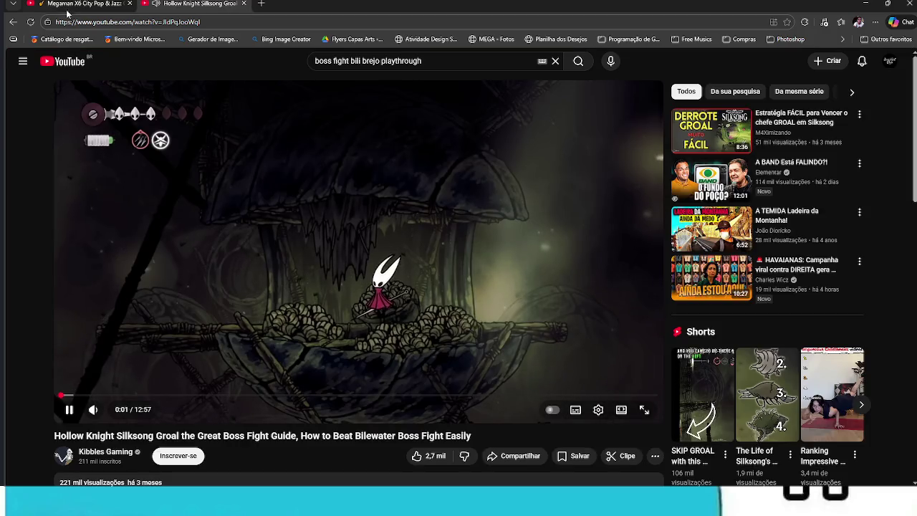
pyautogui.click(12, 22)
pyautogui.scroll(-2, 315, 312)
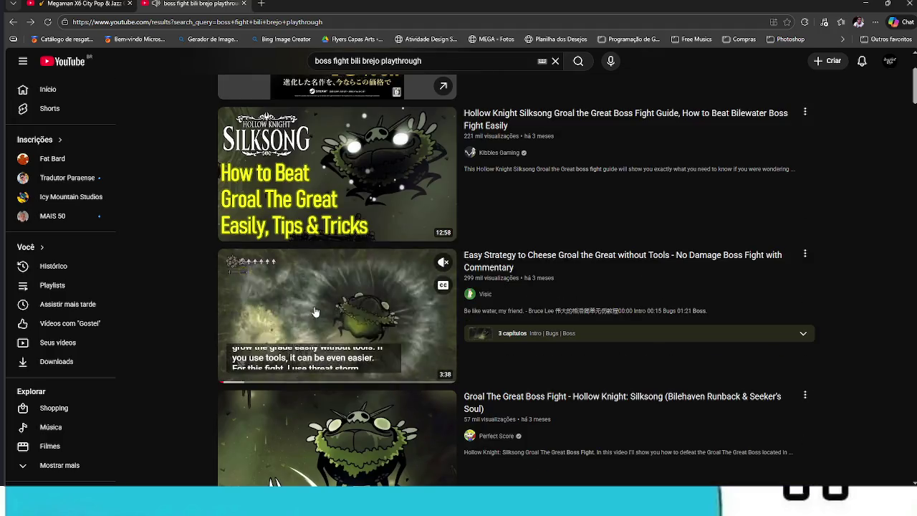
pyautogui.scroll(-2, 321, 313)
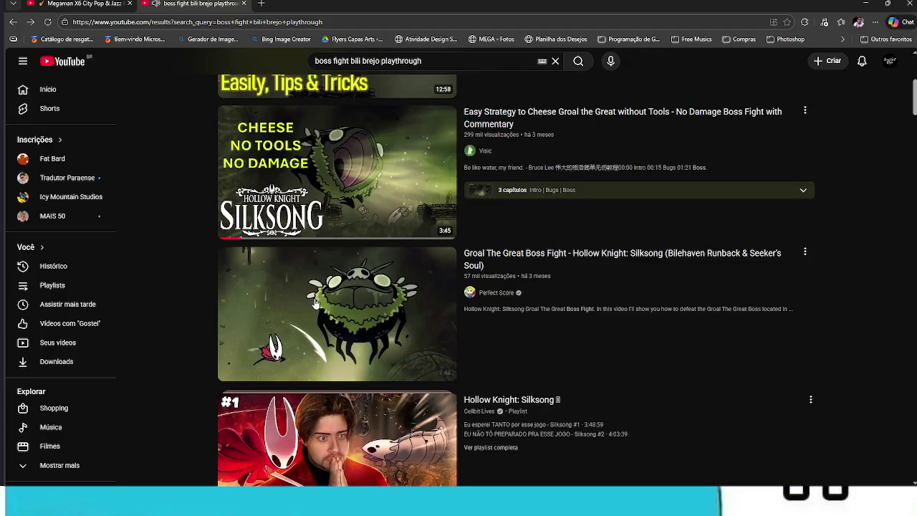
pyautogui.moveTo(302, 301)
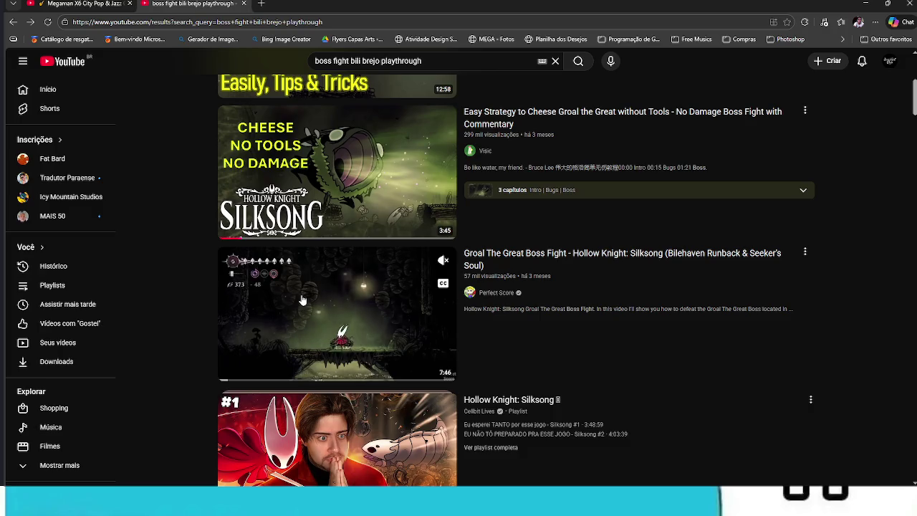
pyautogui.click(302, 299)
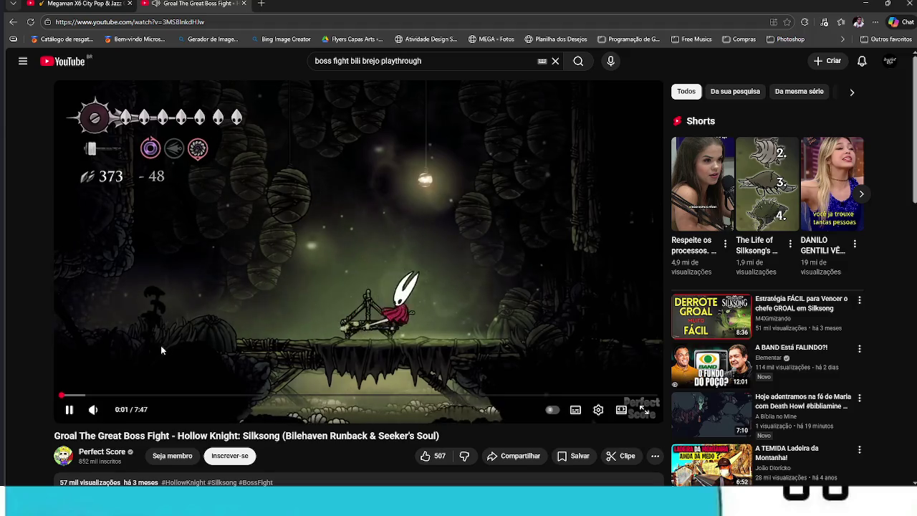
# Raise the Groal video volume to maximum and skip ahead to around 3:16.
pyautogui.moveTo(117, 416)
pyautogui.moveTo(115, 413); pyautogui.dragTo(142, 417)
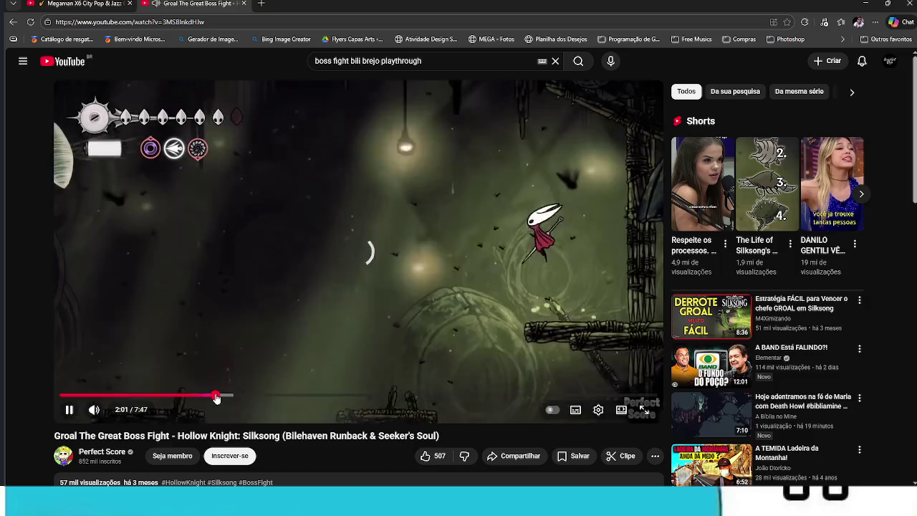
pyautogui.click(312, 396)
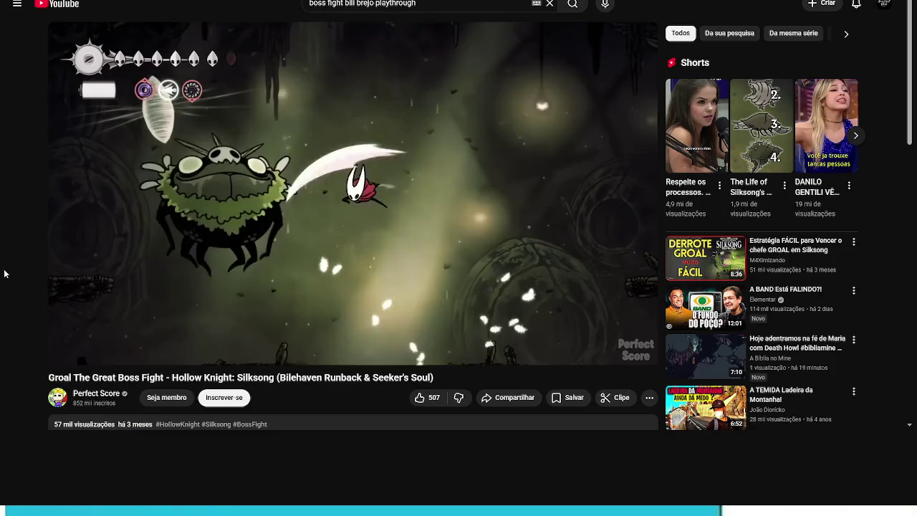
# Watch the Groal fight fullscreen, pause at 7:14, and return to the normal watch page.
pyautogui.press('f')
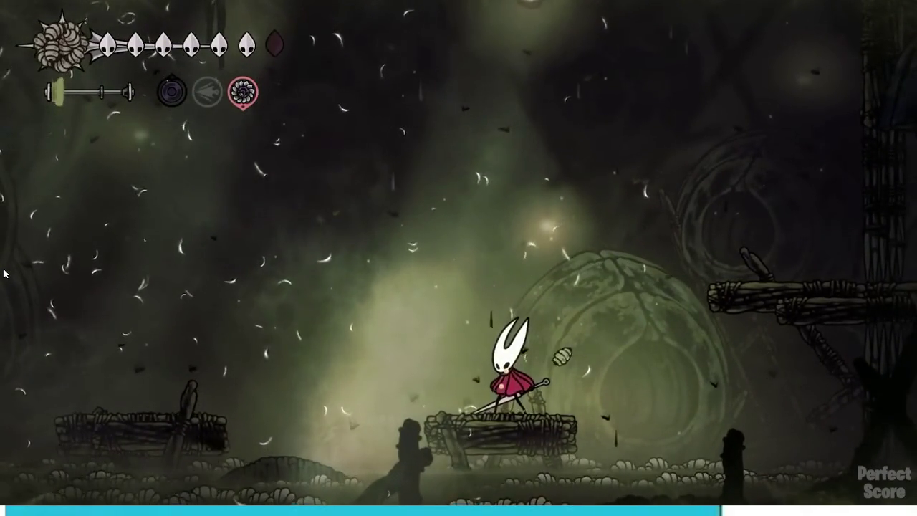
pyautogui.moveTo(105, 247)
pyautogui.click(717, 358)
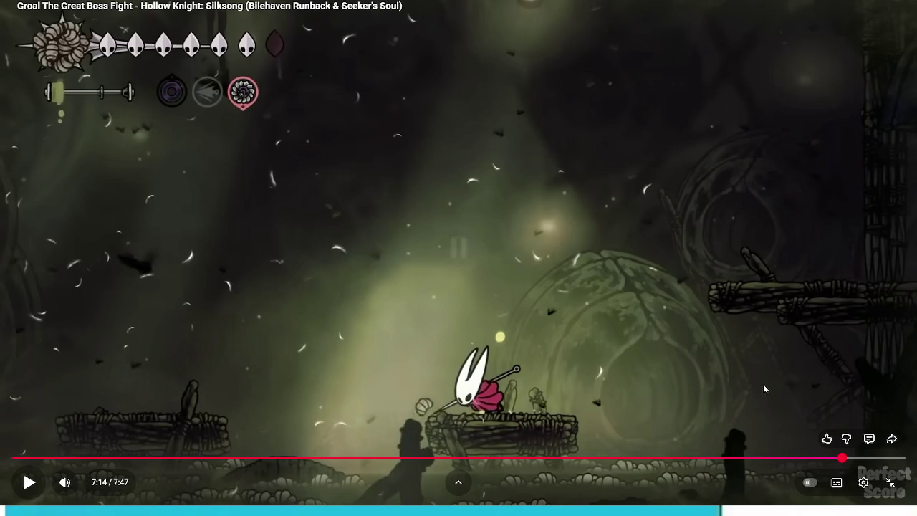
pyautogui.moveTo(89, 487)
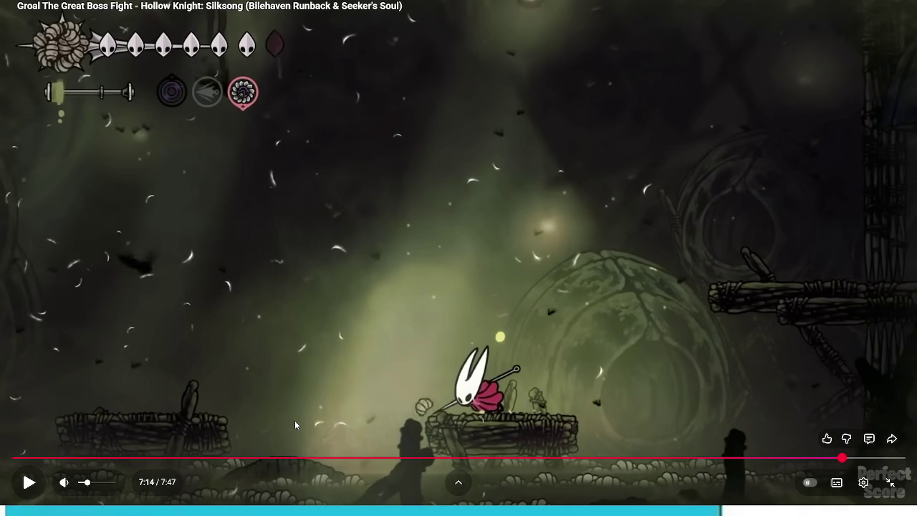
pyautogui.press('Escape')
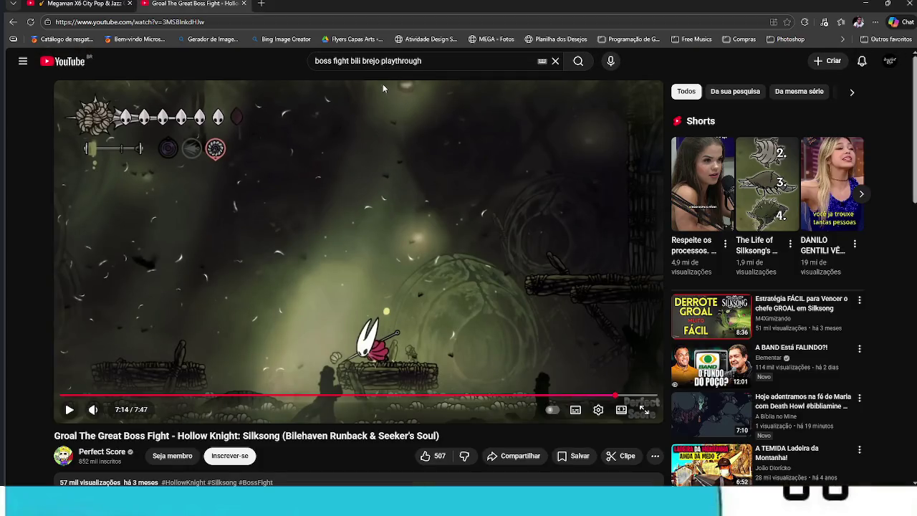
# Change the search text to 'bosses de blasphemous' and submit it via the suggestion.
pyautogui.moveTo(381, 61); pyautogui.dragTo(350, 60)
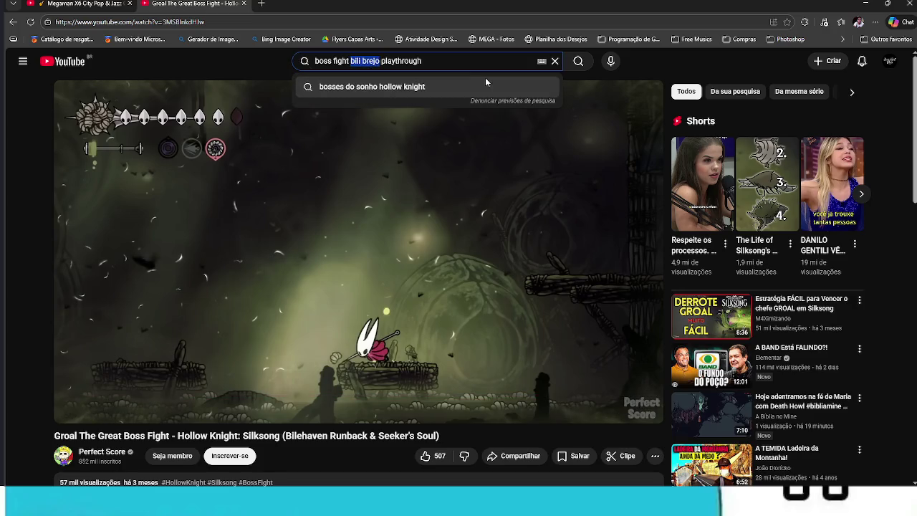
pyautogui.write('lasph')
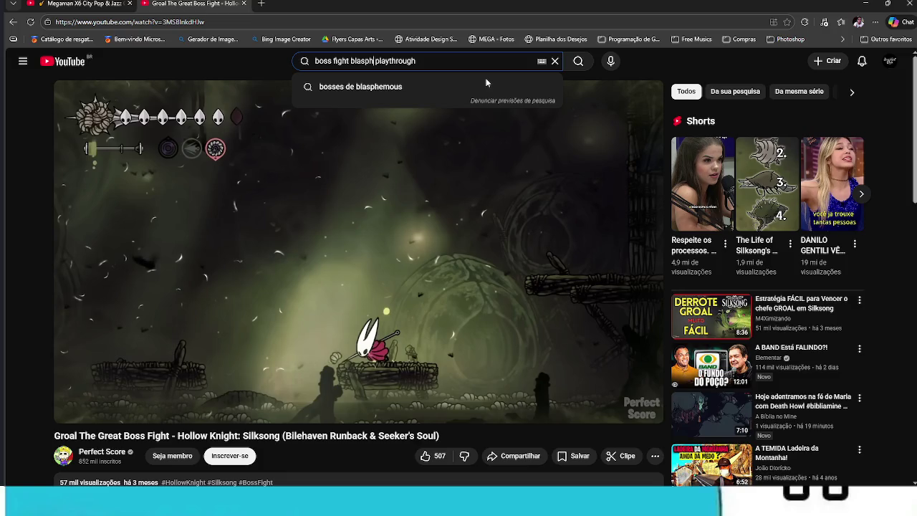
pyautogui.click(437, 87)
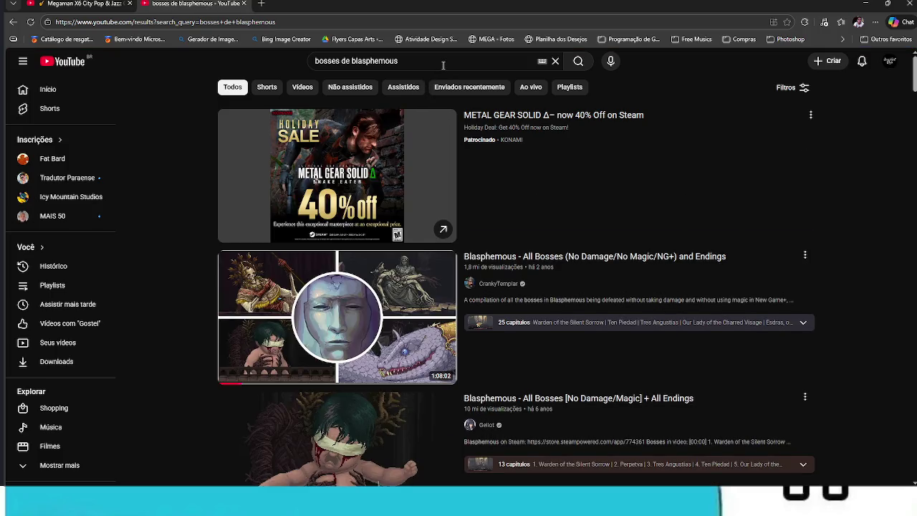
# Watch the Blasphemous All Bosses video from about 1:18, pause at 2:37, and return to results.
pyautogui.click(376, 265)
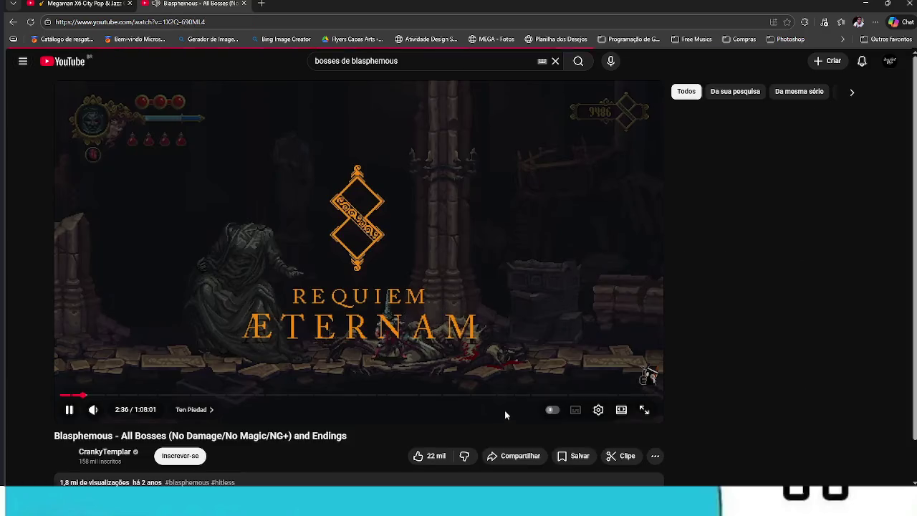
pyautogui.click(73, 396)
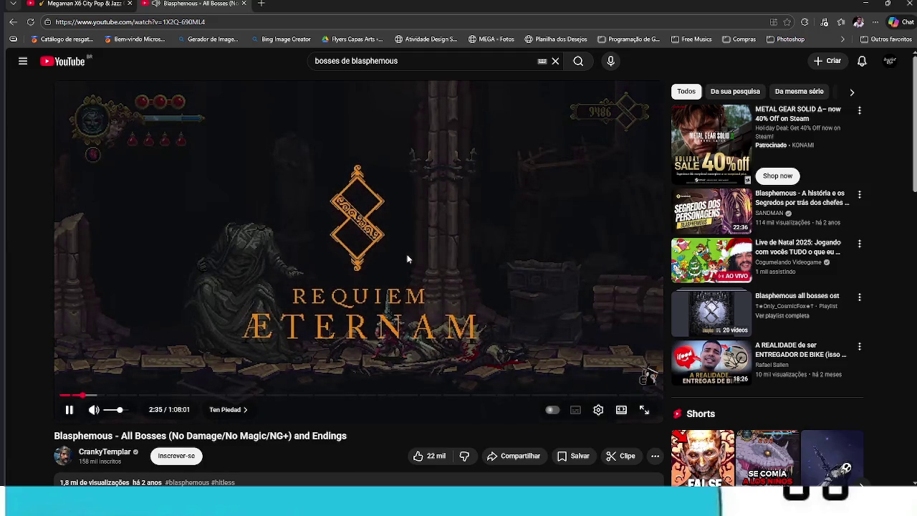
pyautogui.click(407, 259)
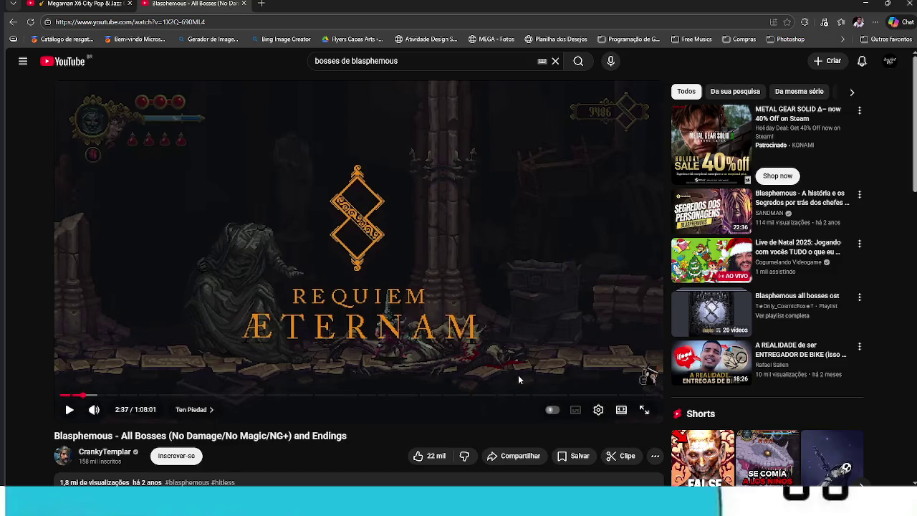
pyautogui.click(13, 22)
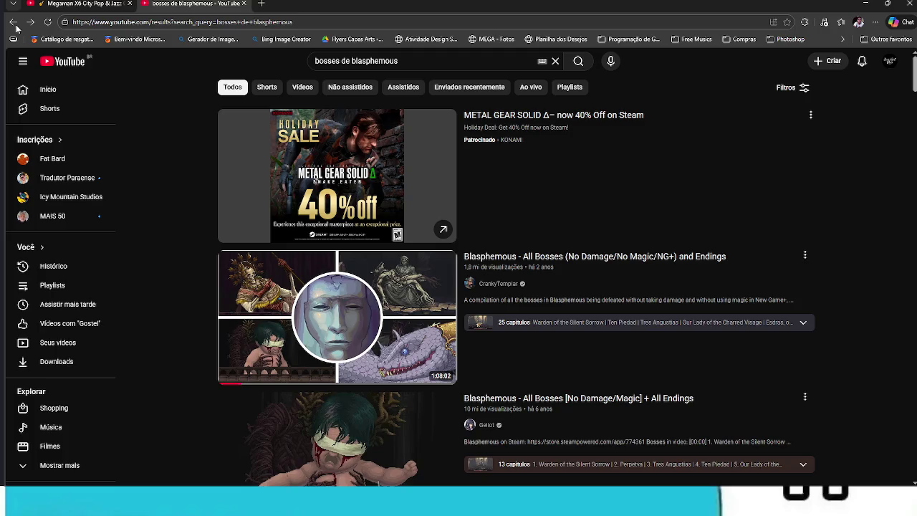
# Go back through the browser history, past the boss fight search results, to the Onikura - Trailer 2 watch page.
pyautogui.click(15, 25)
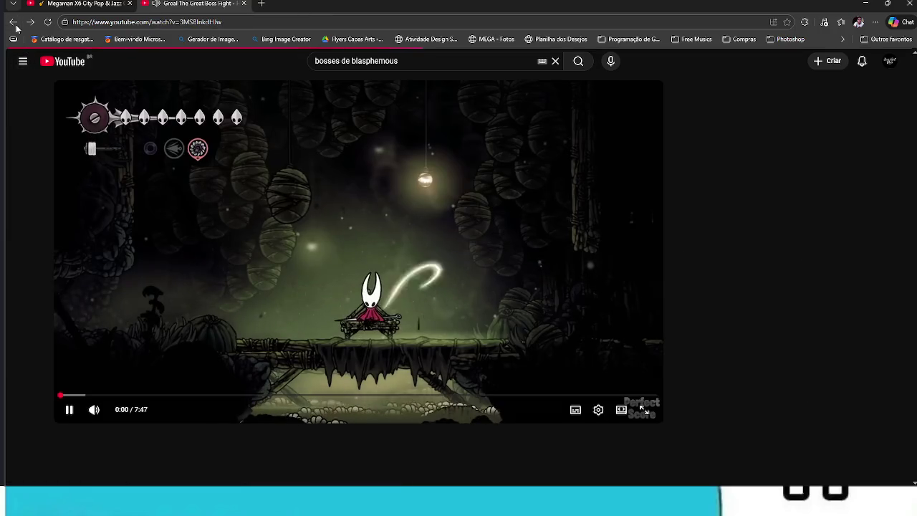
pyautogui.click(15, 25)
pyautogui.click(14, 22)
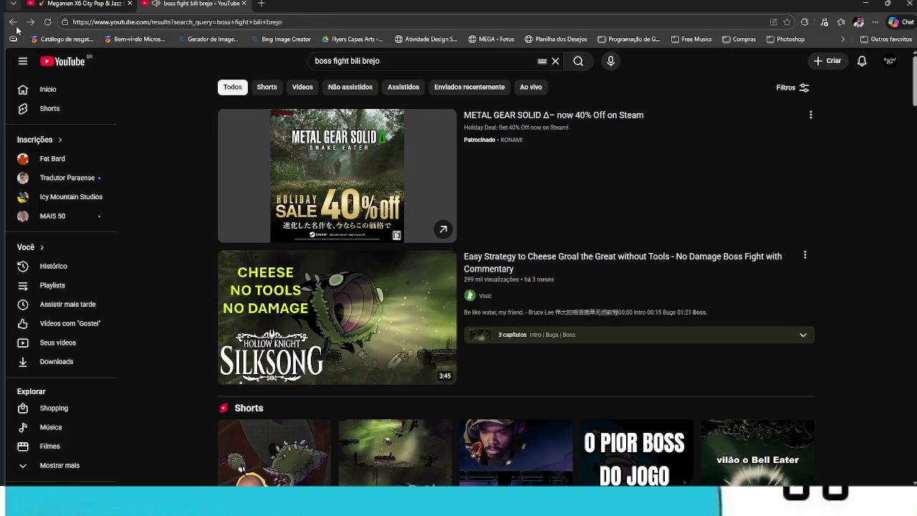
pyautogui.click(15, 25)
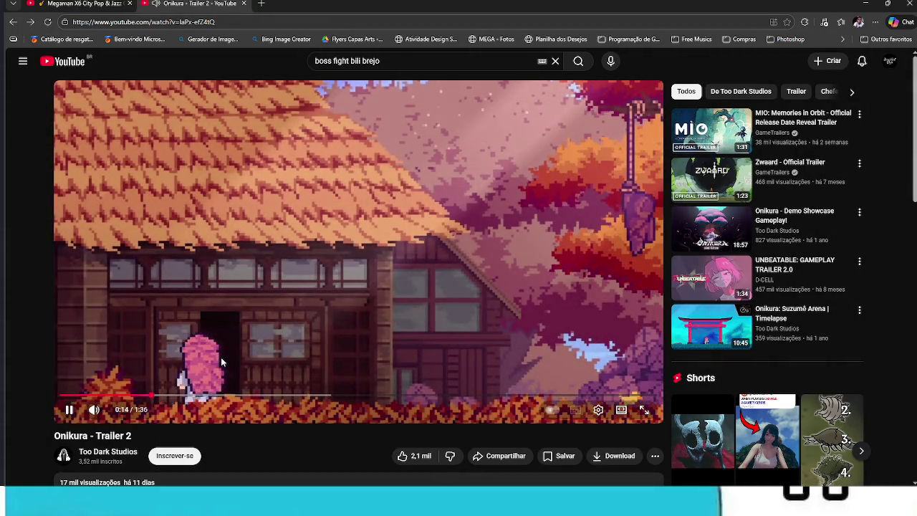
# Pause the Onikura trailer at 0:14.
pyautogui.click(344, 186)
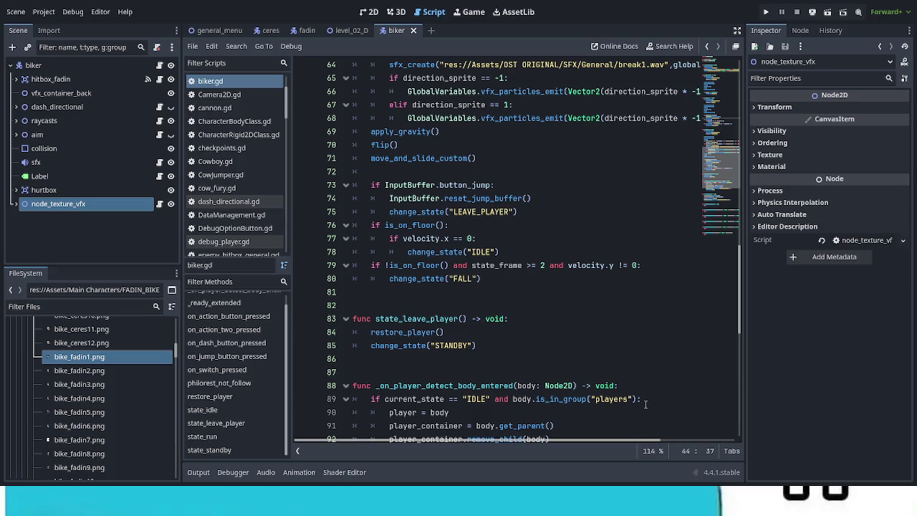
pyautogui.scroll(7, 602, 356)
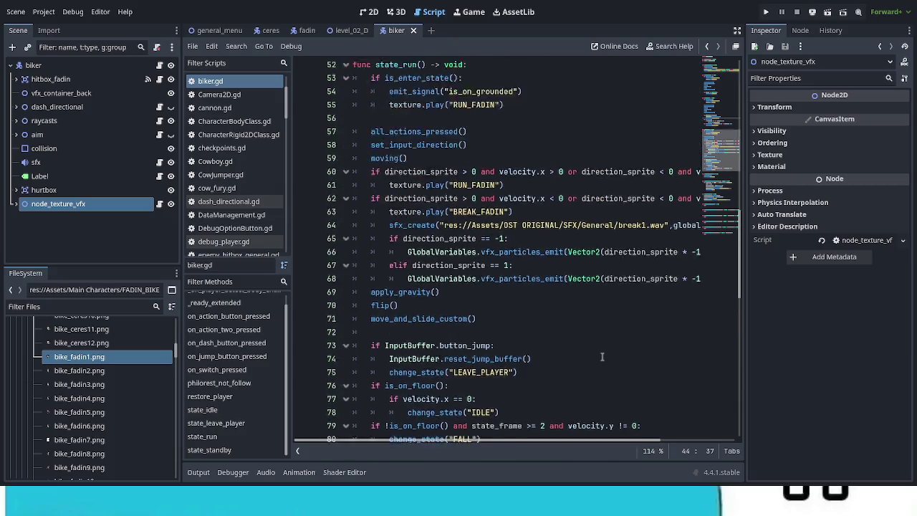
pyautogui.scroll(3, 602, 356)
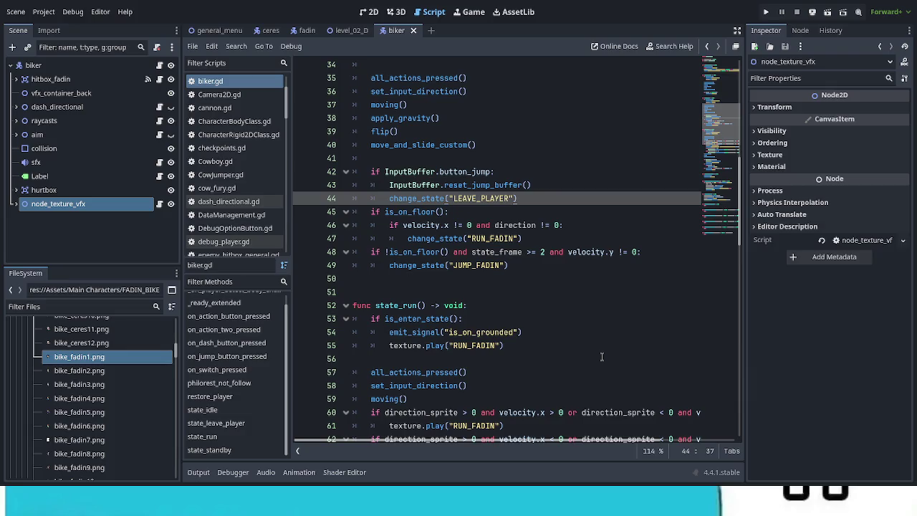
pyautogui.scroll(3, 602, 358)
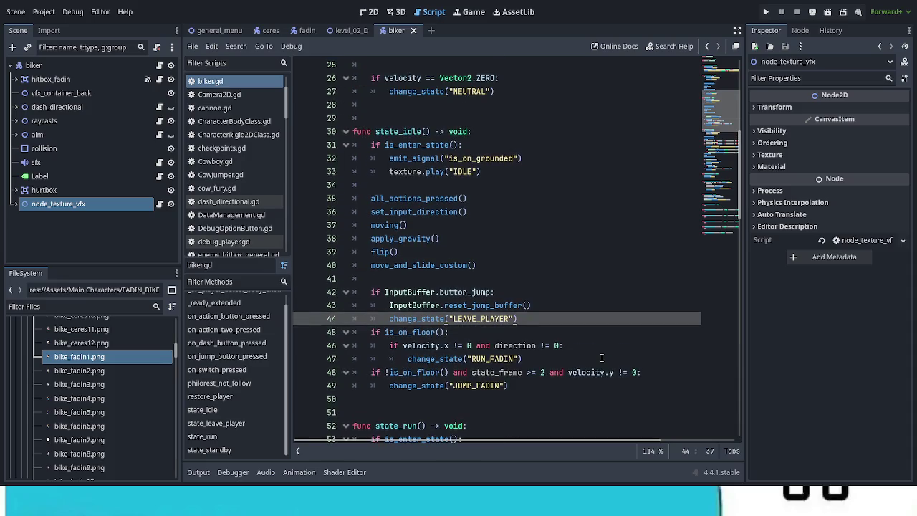
pyautogui.scroll(-15, 602, 358)
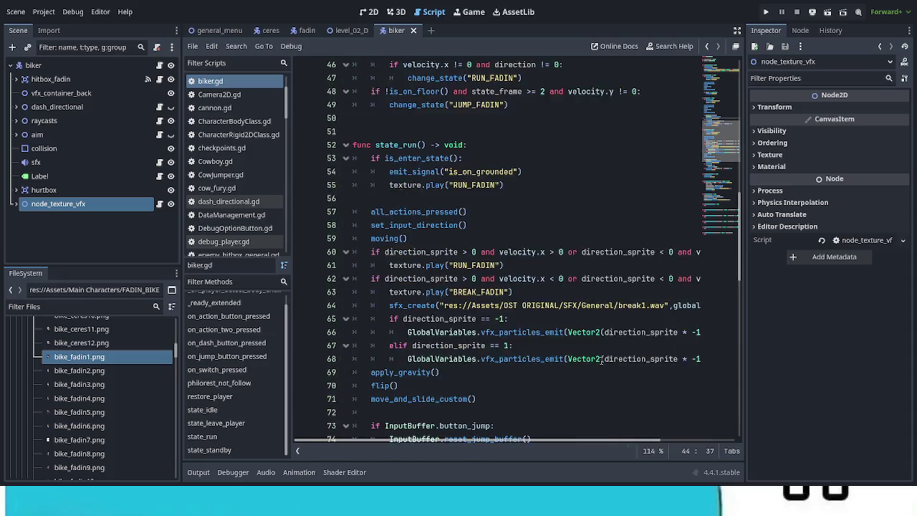
pyautogui.scroll(-7, 601, 360)
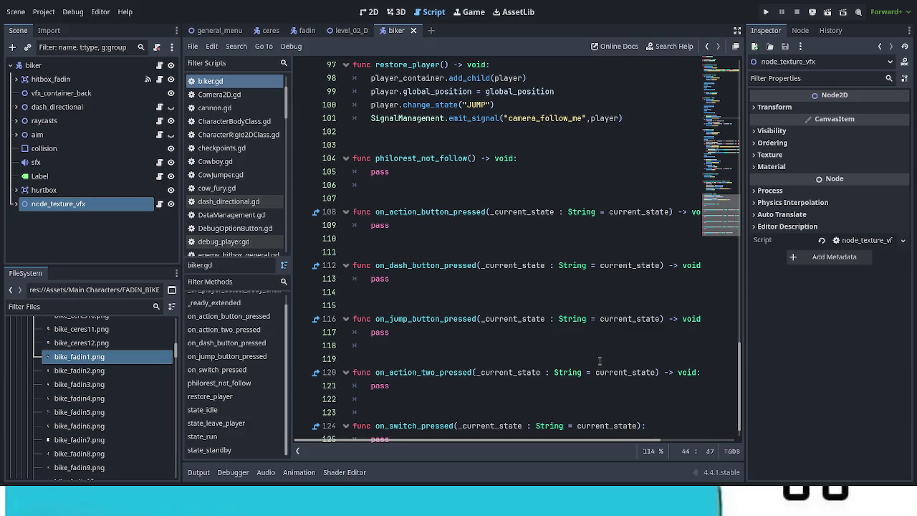
# Select the IDLE/WALK jump match block (lines 740–744) in Player_Fadin.gd, then return to the biker scene.
pyautogui.click(305, 32)
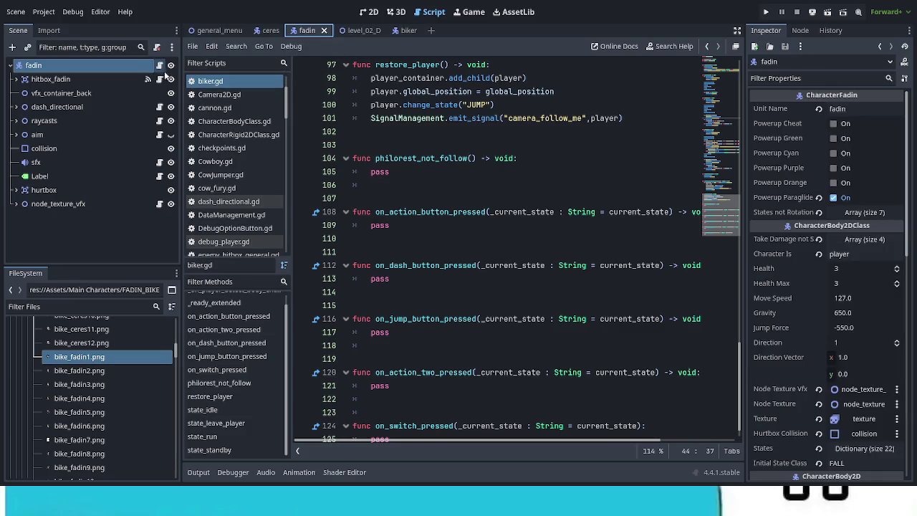
pyautogui.click(159, 65)
pyautogui.moveTo(721, 119); pyautogui.dragTo(757, 398)
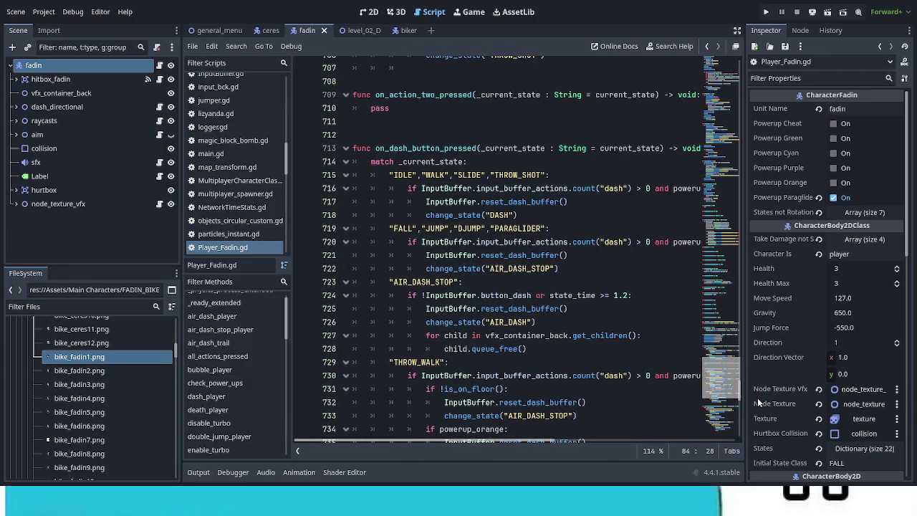
pyautogui.moveTo(757, 398); pyautogui.dragTo(762, 414)
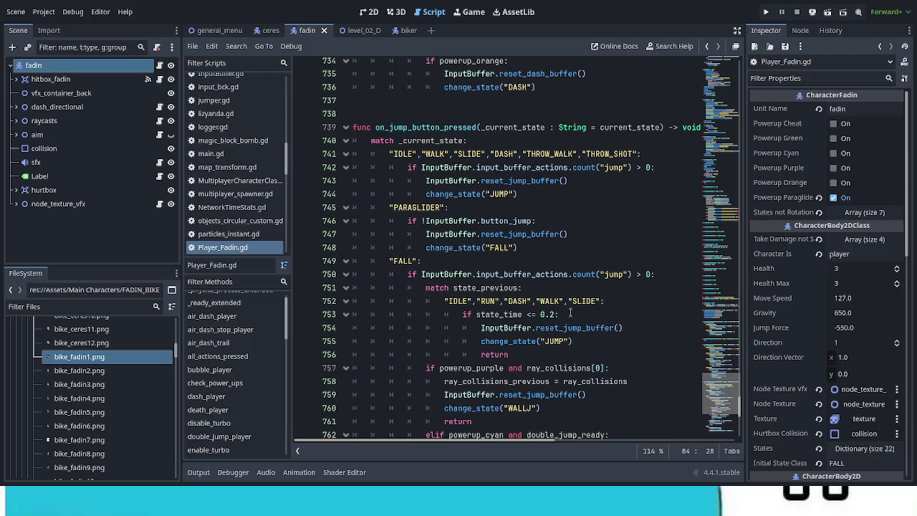
pyautogui.moveTo(530, 195)
pyautogui.mouseDown()
pyautogui.moveTo(373, 152)
pyautogui.moveTo(370, 141)
pyautogui.mouseUp()
pyautogui.hotkey('ctrl', 'c')
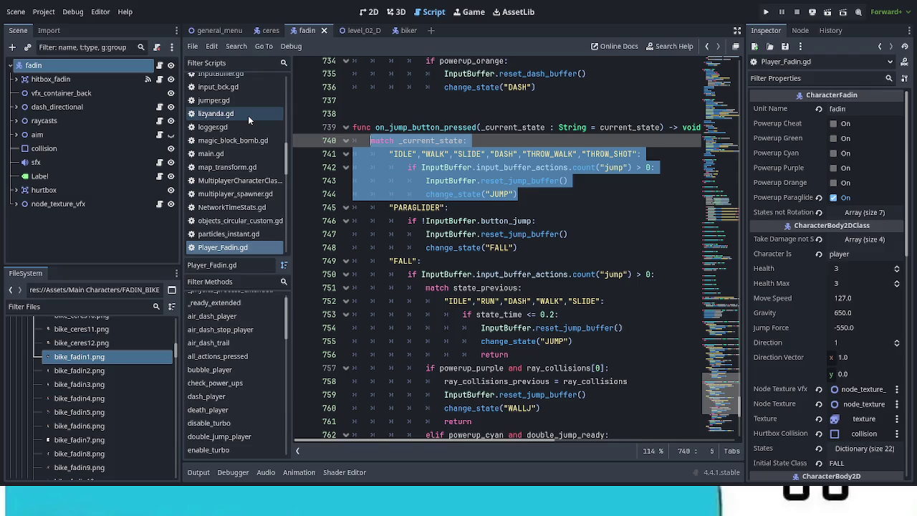
pyautogui.click(408, 30)
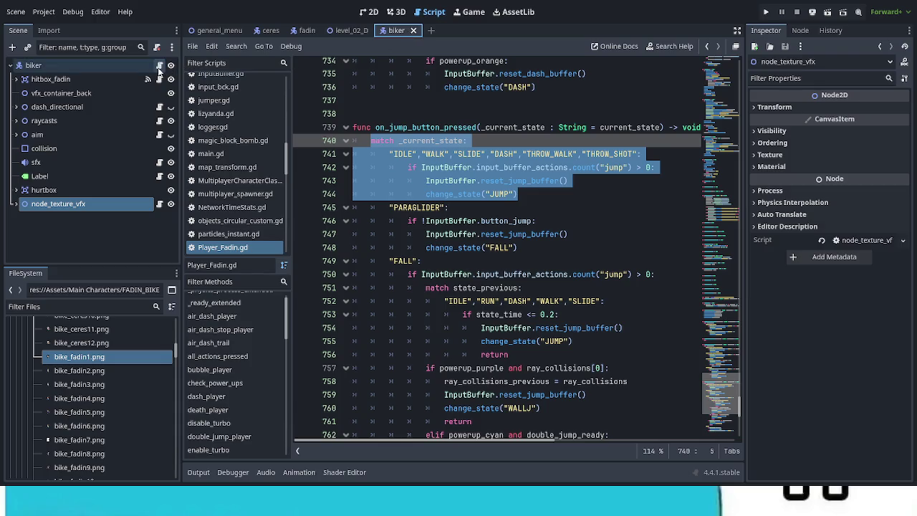
# In biker.gd, paste the copied jump match block over the pass placeholder in on_jump_button_pressed.
pyautogui.click(159, 66)
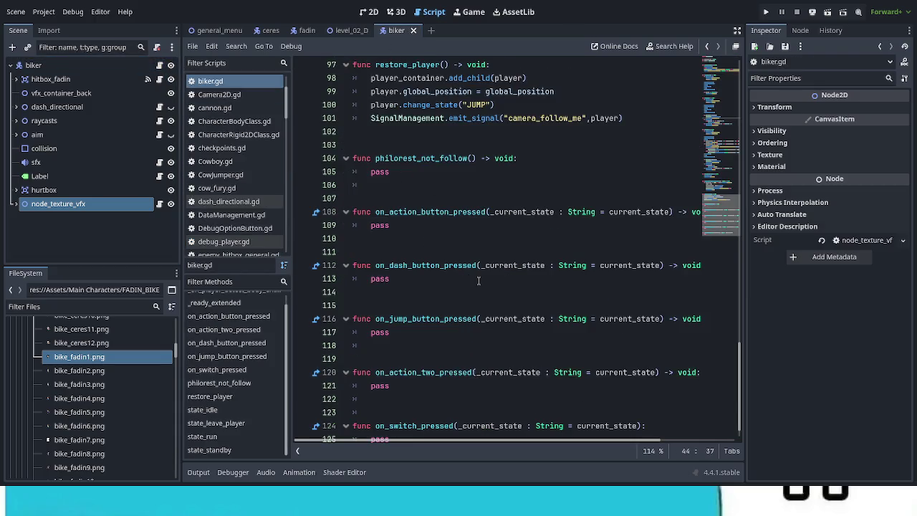
pyautogui.click(382, 329)
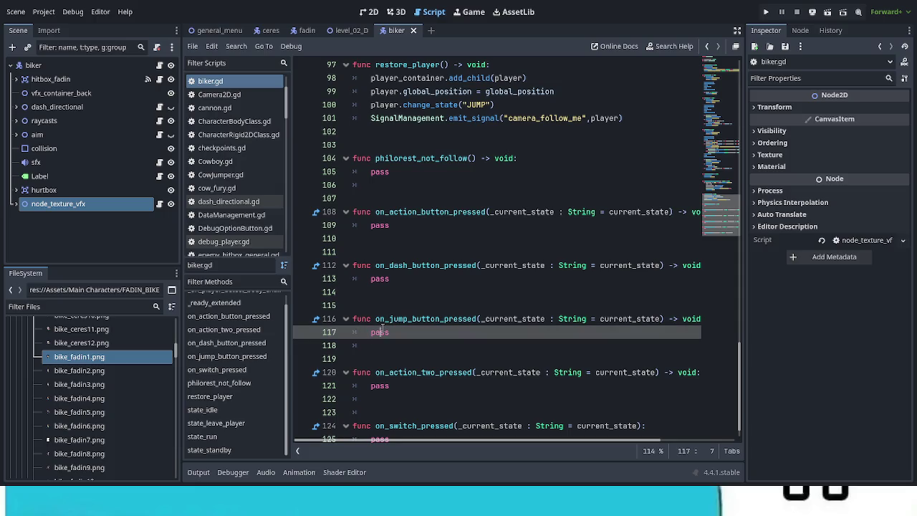
pyautogui.doubleClick(382, 330)
pyautogui.hotkey('ctrl', 'v')
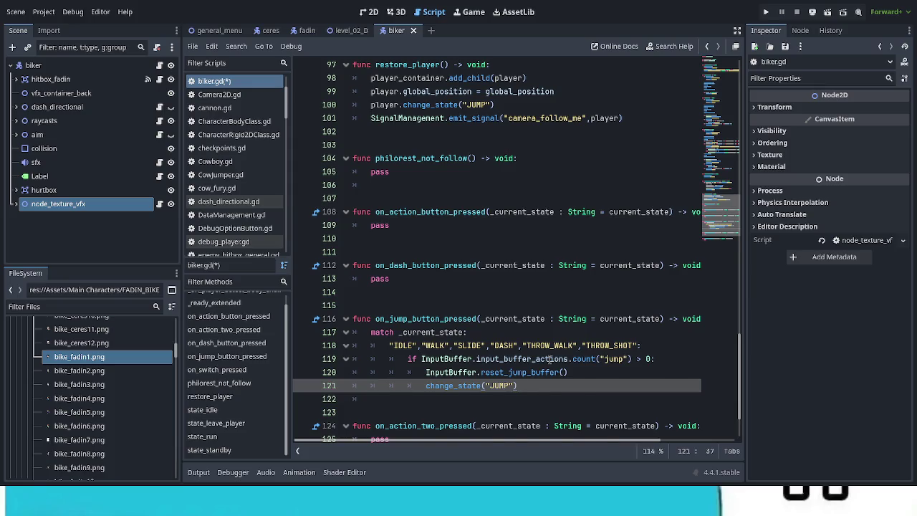
# Delete the jump-buffer lines and the button_jump check from state_run.
pyautogui.scroll(-1, 550, 360)
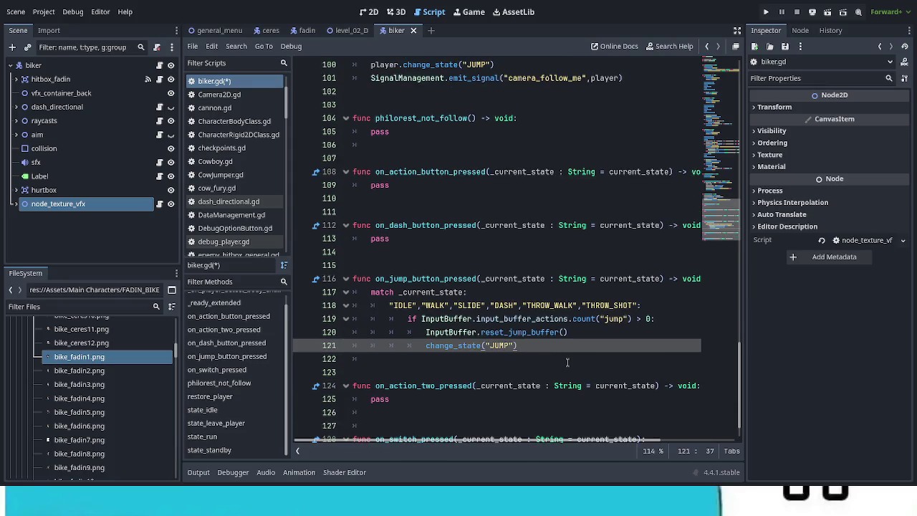
pyautogui.scroll(8, 567, 362)
pyautogui.scroll(6, 567, 361)
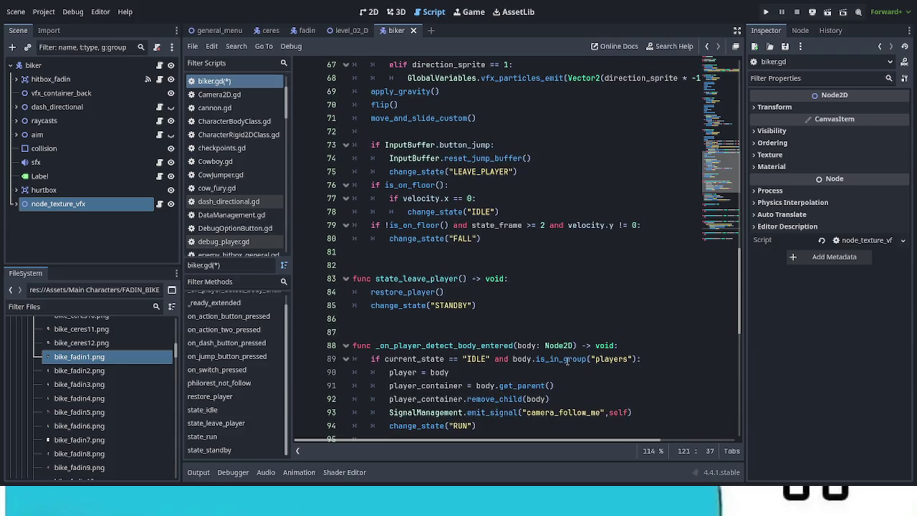
pyautogui.scroll(3, 566, 362)
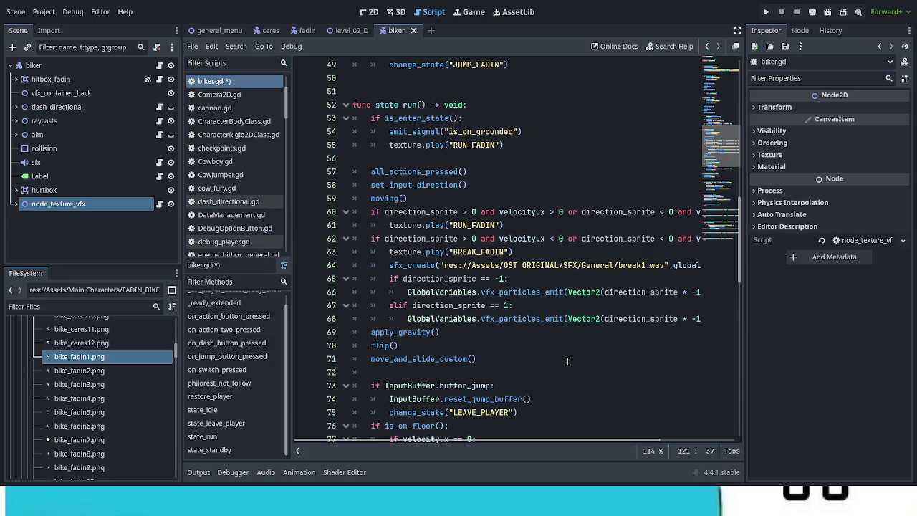
pyautogui.scroll(-1, 490, 351)
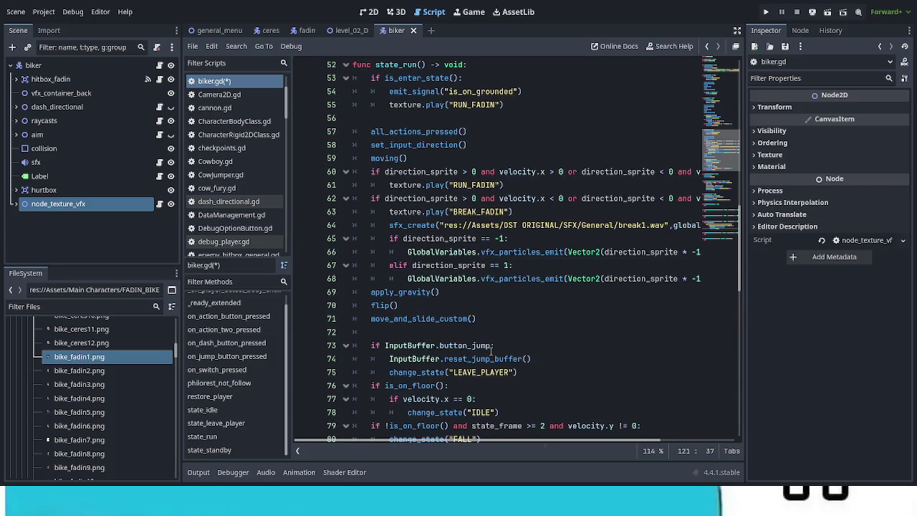
pyautogui.moveTo(519, 372)
pyautogui.mouseDown()
pyautogui.moveTo(434, 372)
pyautogui.moveTo(354, 346)
pyautogui.mouseUp()
pyautogui.press('BackSpace')
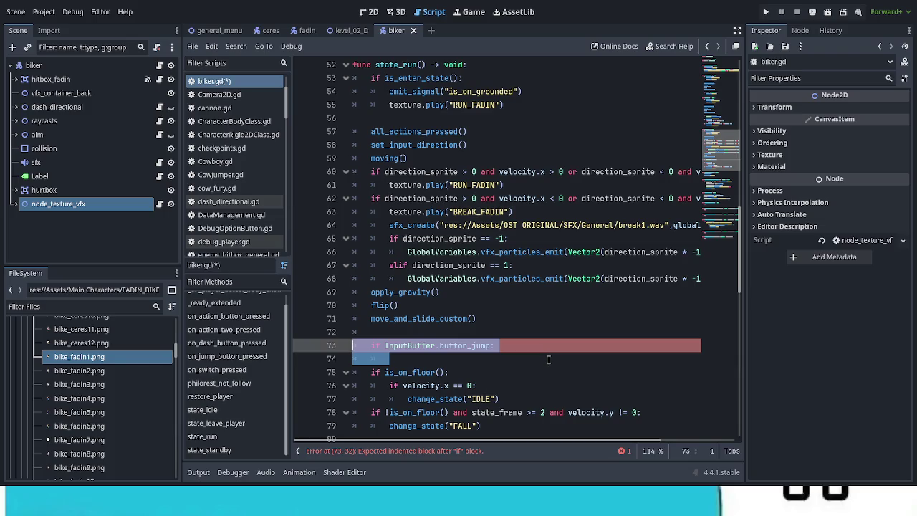
pyautogui.press('BackSpace')
pyautogui.press('BackSpace')
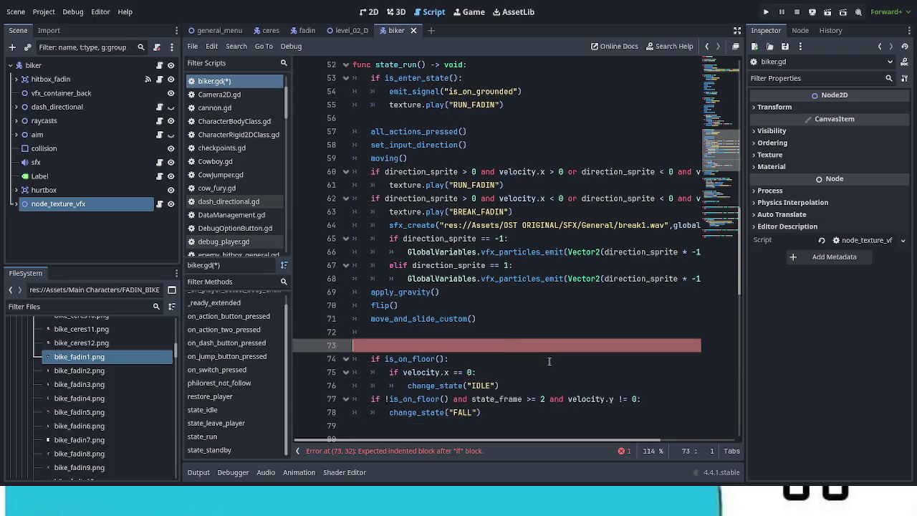
# Delete the 'if InputBuffer.button_jump:' block (lines 42–44) from state_idle.
pyautogui.scroll(2, 526, 350)
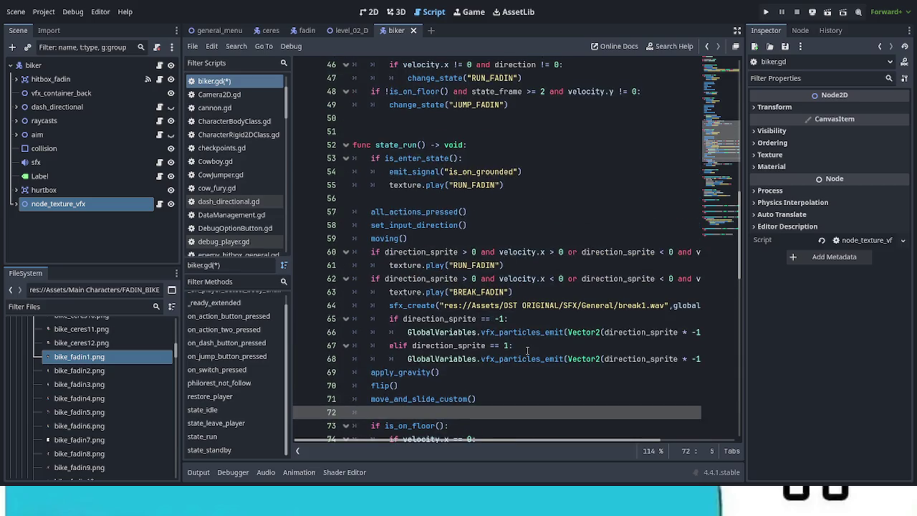
pyautogui.scroll(5, 527, 351)
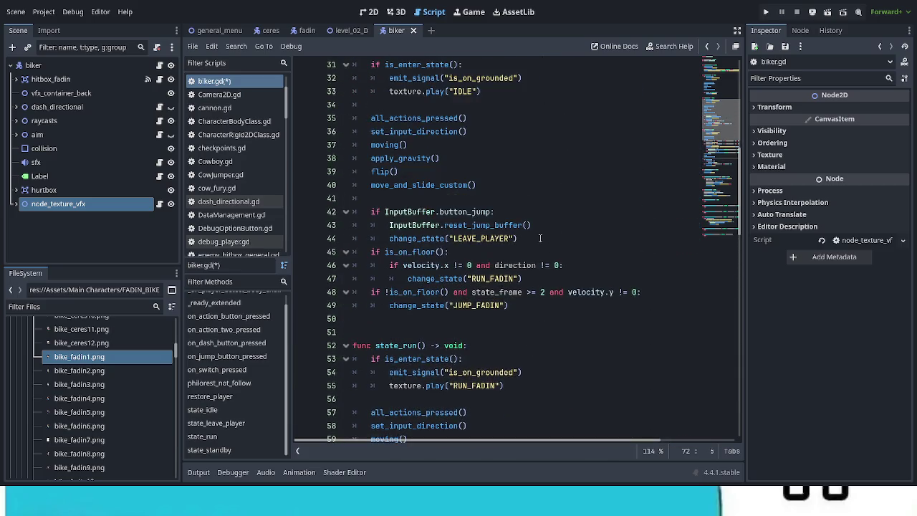
pyautogui.click(524, 240)
pyautogui.moveTo(524, 240); pyautogui.dragTo(372, 211)
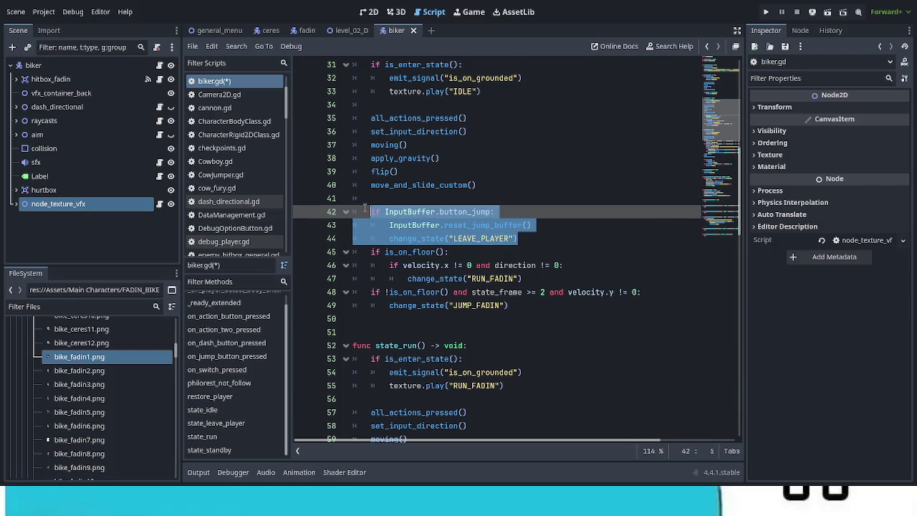
pyautogui.press('BackSpace')
pyautogui.press('BackSpace')
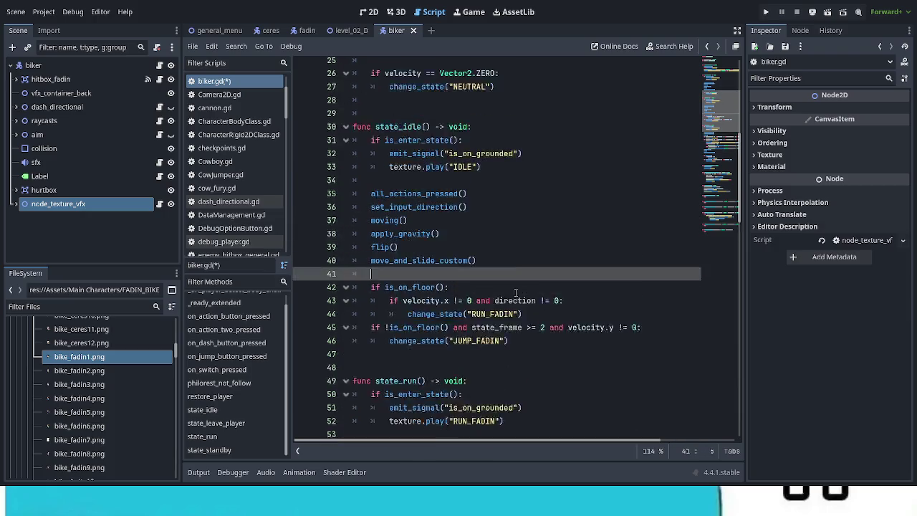
pyautogui.scroll(-20, 526, 304)
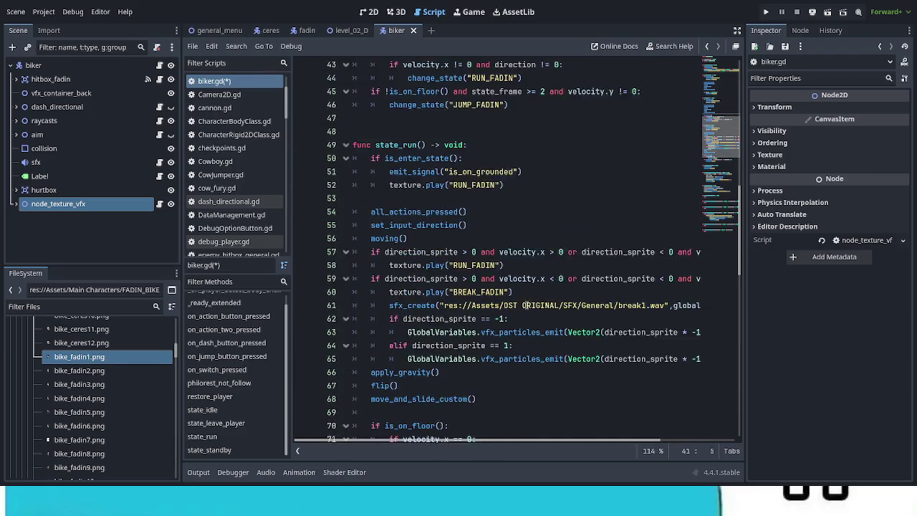
pyautogui.scroll(-2, 528, 318)
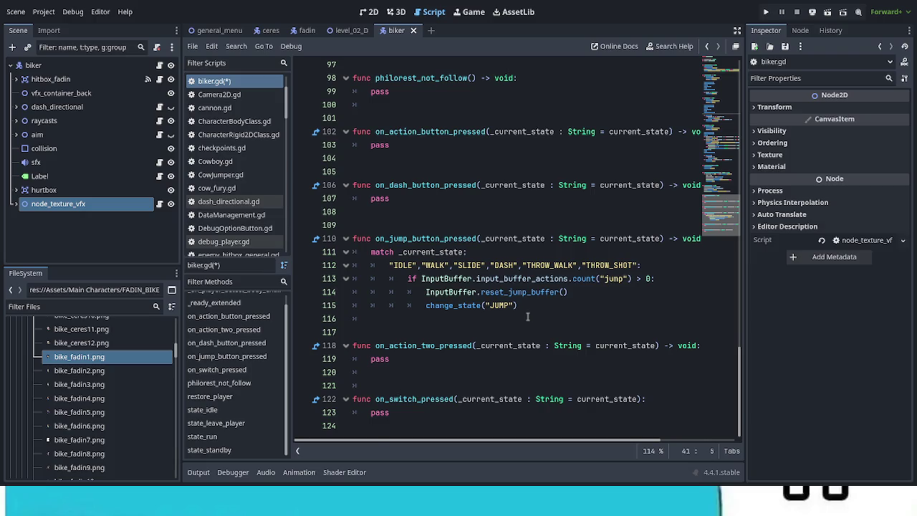
# Replace the reset and JUMP state-change lines with an indented change_state("LEAVE_PLAYER").
pyautogui.moveTo(424, 291); pyautogui.dragTo(520, 306)
pyautogui.write('InputBuffer.reset_jump_buffer() \t\tchange_state("LEAVE_PLAYER")')
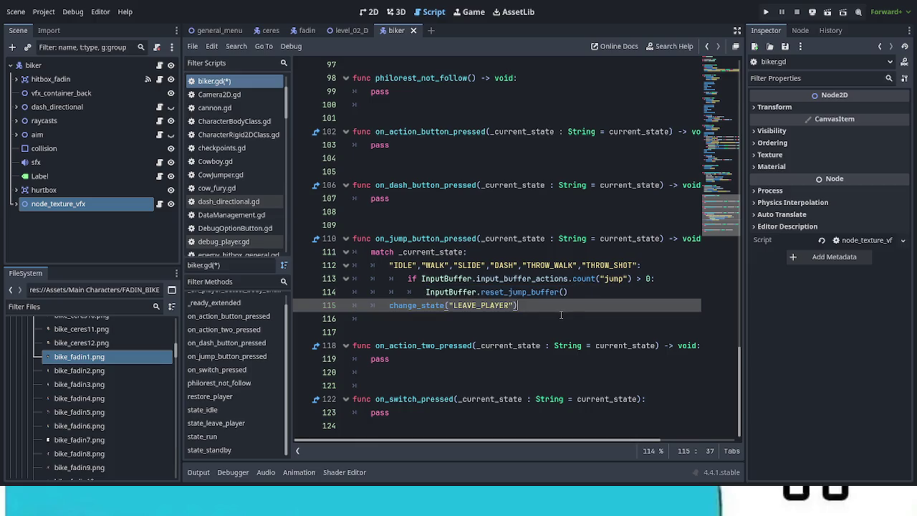
pyautogui.press('Home')
pyautogui.press('BackSpace')
pyautogui.press('Tab')
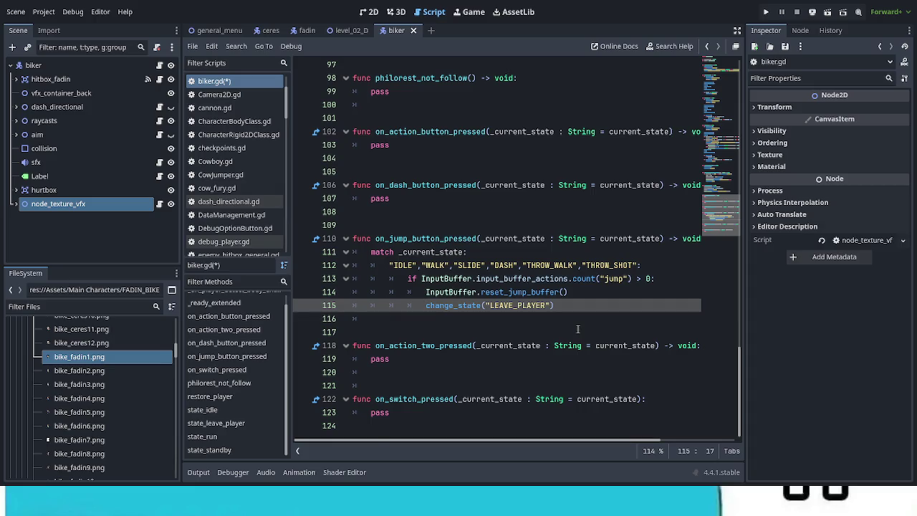
# Change WALK to RUN and delete the SLIDE through THROW_SHOT states, leaving "IDLE","RUN".
pyautogui.doubleClick(435, 266)
pyautogui.write('RUN')
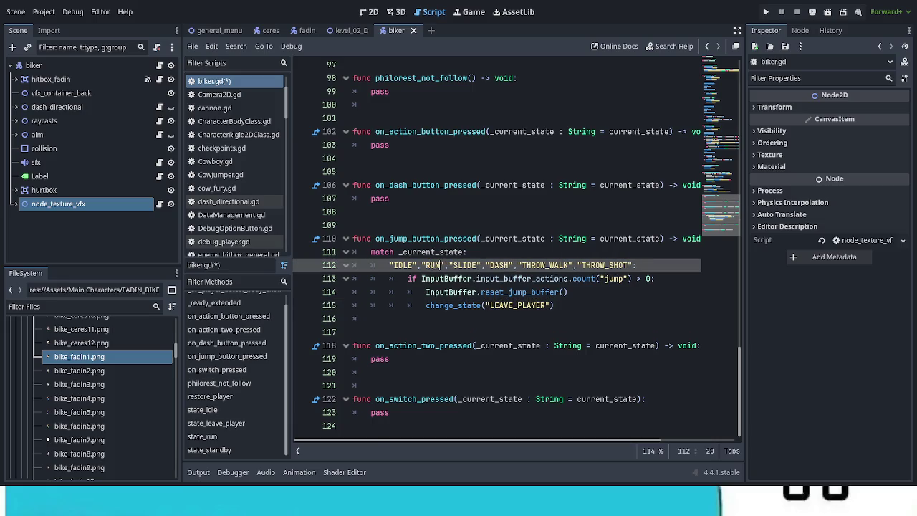
pyautogui.click(629, 265)
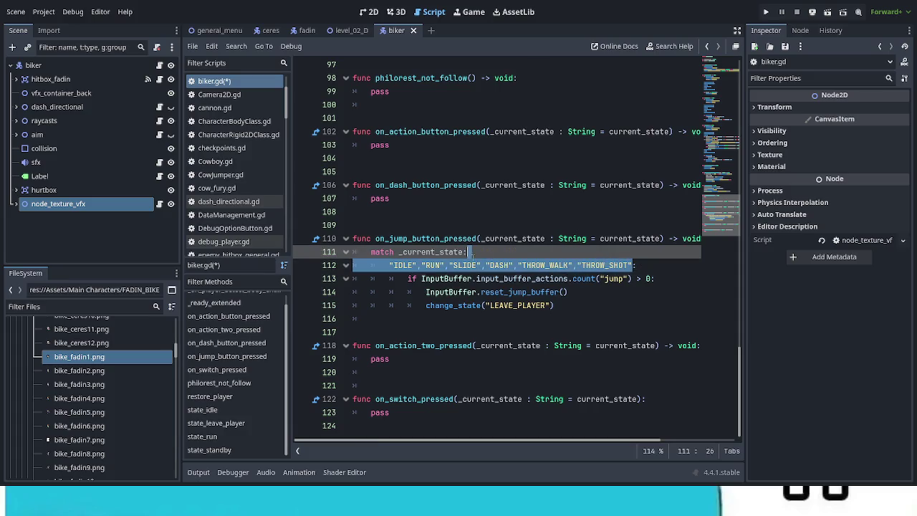
pyautogui.moveTo(633, 265); pyautogui.dragTo(450, 265)
pyautogui.press('BackSpace')
pyautogui.press('BackSpace')
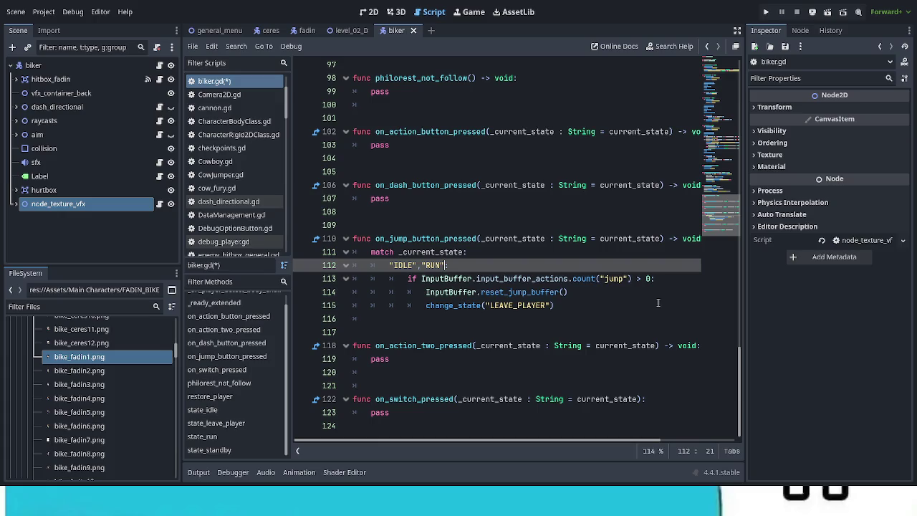
pyautogui.click(501, 277)
# Add an 'if InputBuffer.direction_up:' line under the IDLE, RUN case.
pyautogui.click(487, 269)
pyautogui.press('Return')
pyautogui.write('if Input')
pyautogui.press('Down')
pyautogui.press('Return')
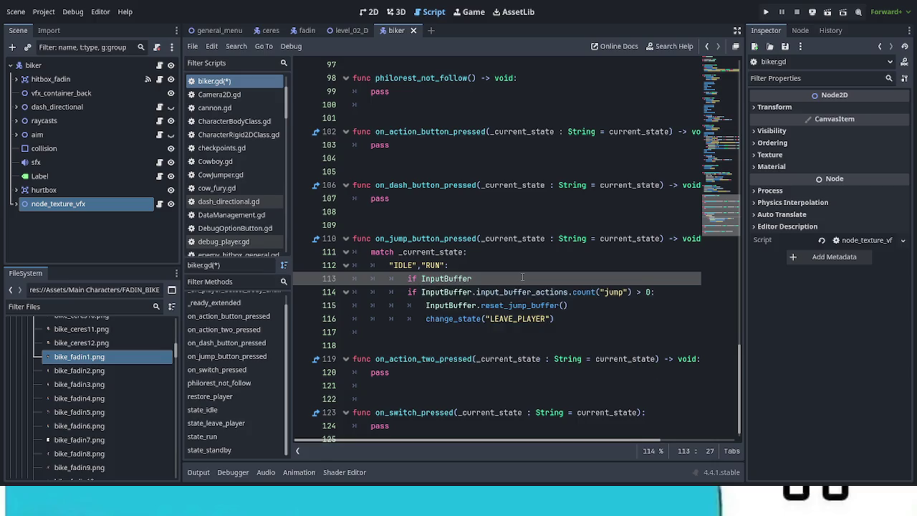
pyautogui.write('.up')
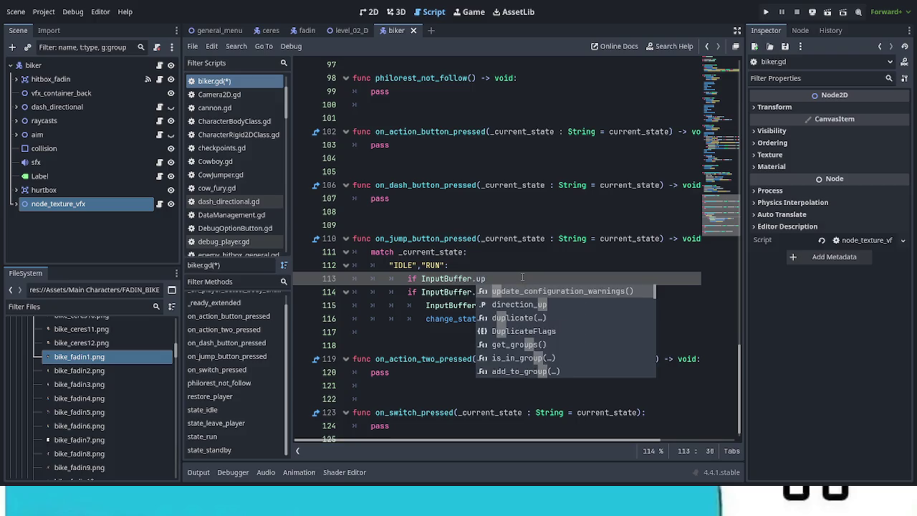
pyautogui.press('BackSpace')
pyautogui.press('BackSpace')
pyautogui.write('direc')
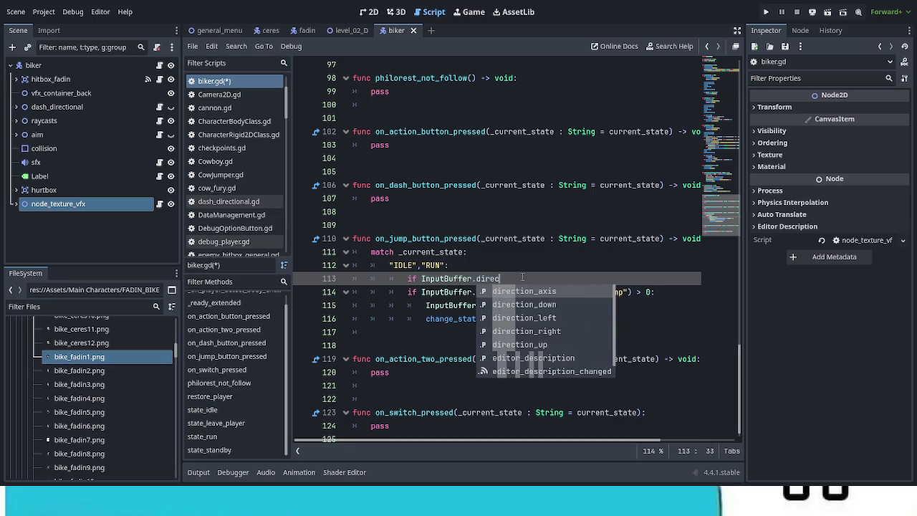
pyautogui.press('Down')
pyautogui.press('Down')
pyautogui.press('Down')
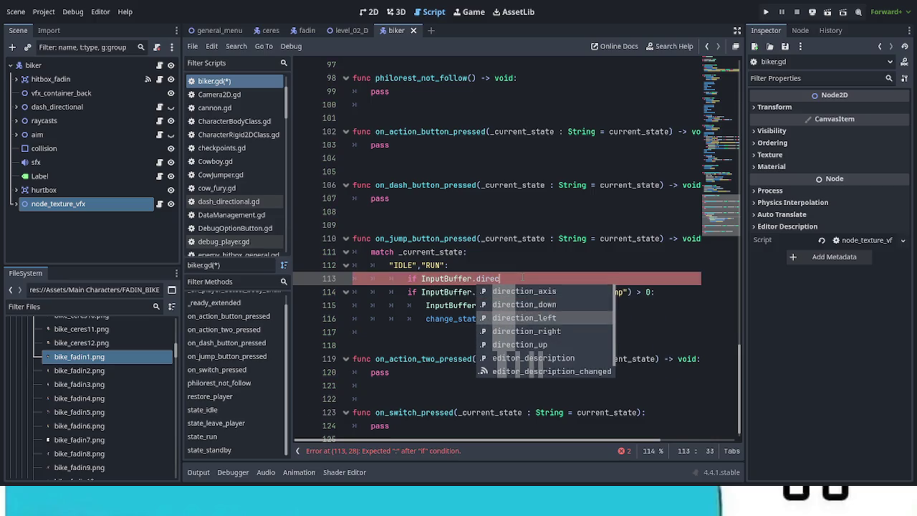
pyautogui.press('Return')
pyautogui.write(':')
# Indent the jump-count check, buffer reset and LEAVE_PLAYER lines one level beneath it.
pyautogui.click(408, 292)
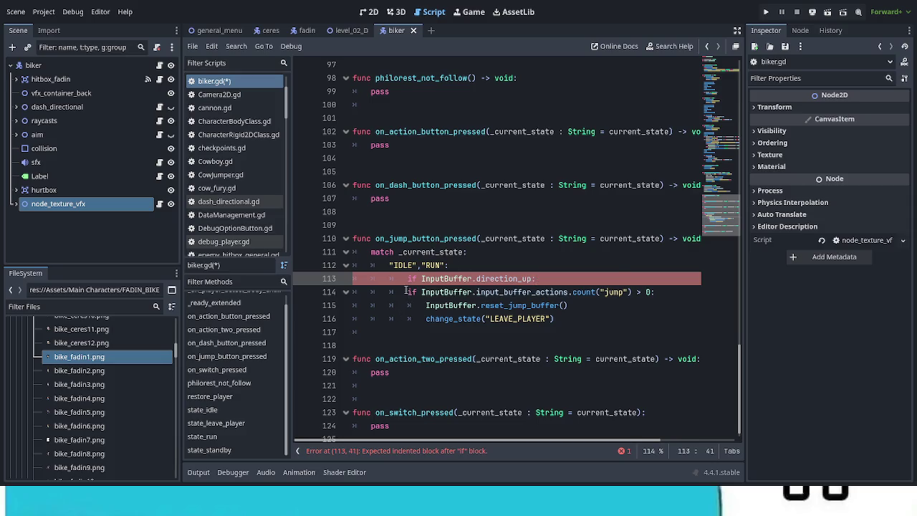
pyautogui.press('Tab')
pyautogui.click(425, 306)
pyautogui.press('Tab')
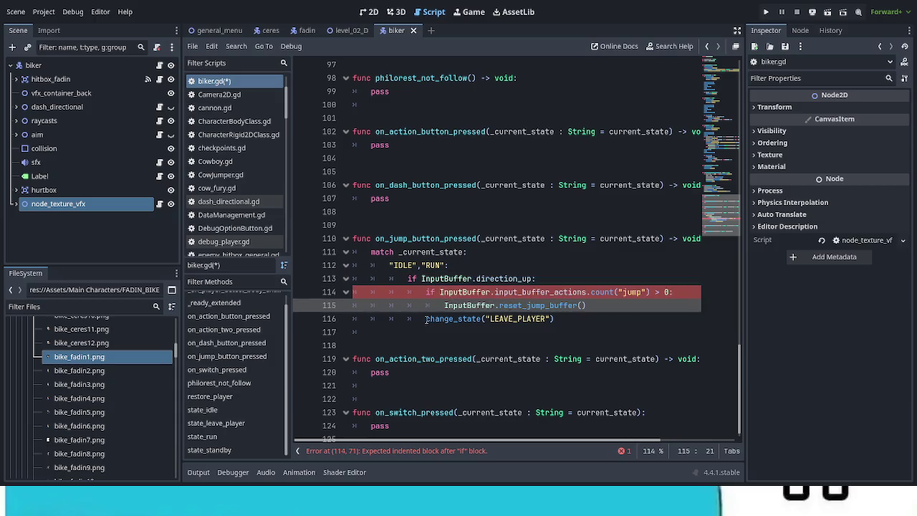
pyautogui.click(428, 318)
pyautogui.press('Tab')
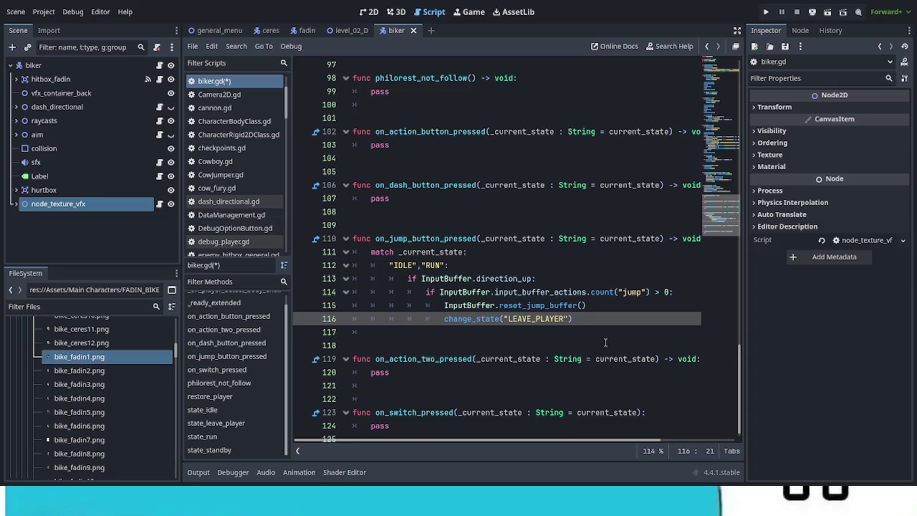
# Remove that direction_up line and unindent the three lines back to their original level.
pyautogui.moveTo(407, 278); pyautogui.dragTo(537, 279)
pyautogui.press('BackSpace')
pyautogui.press('BackSpace')
pyautogui.press('BackSpace')
pyautogui.press('BackSpace')
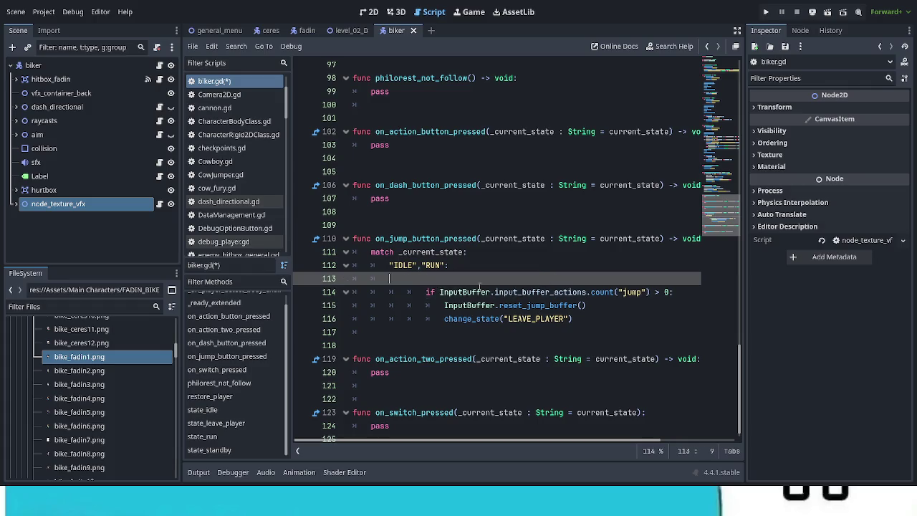
pyautogui.press('Delete')
pyautogui.hotkey('shift', 'Tab')
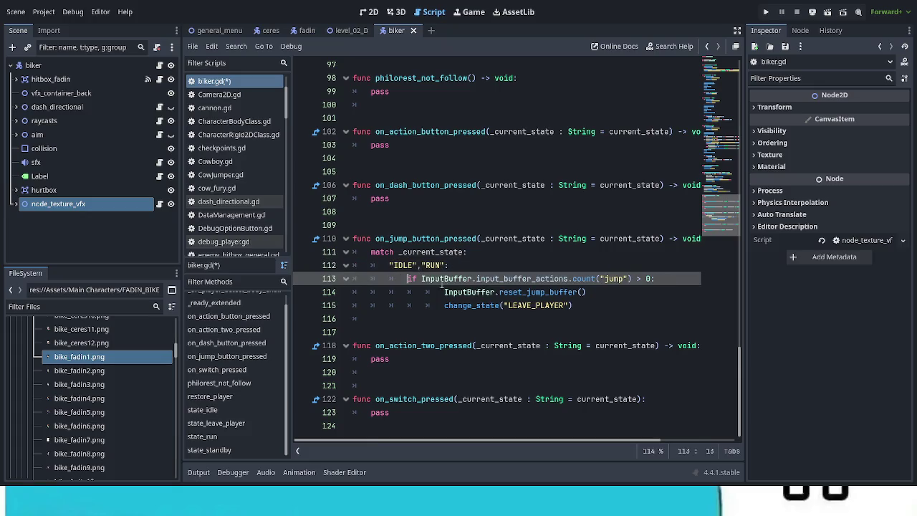
pyautogui.click(442, 291)
pyautogui.hotkey('shift', 'Tab')
pyautogui.click(443, 305)
pyautogui.hotkey('shift', 'Tab')
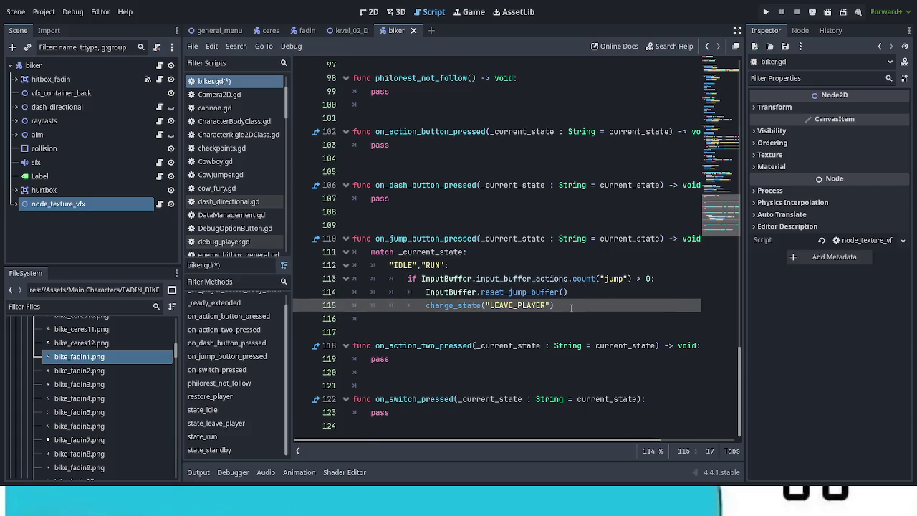
# Insert 'if InputBuffer.direction_up:' after the jump-count check, indenting the reset and LEAVE_PLAYER lines under it.
pyautogui.click(661, 279)
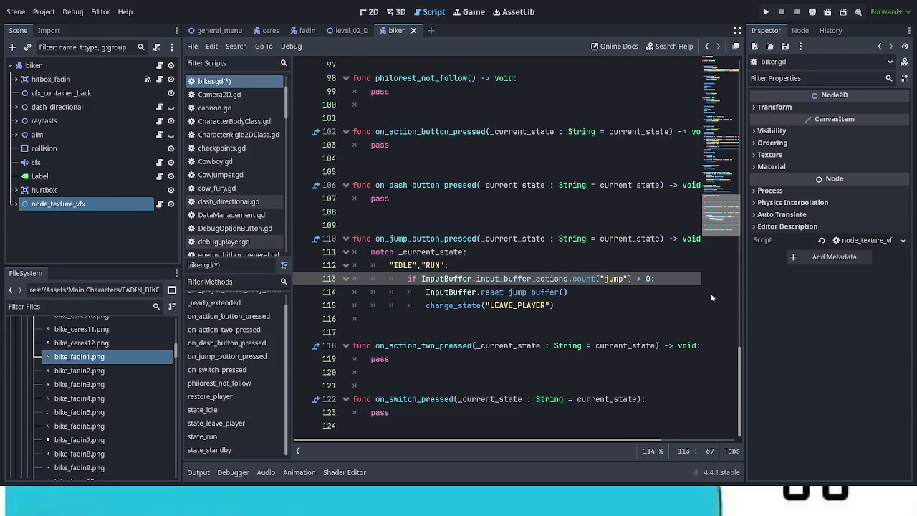
pyautogui.press('Return')
pyautogui.write('if InputBuffer.direction_up:')
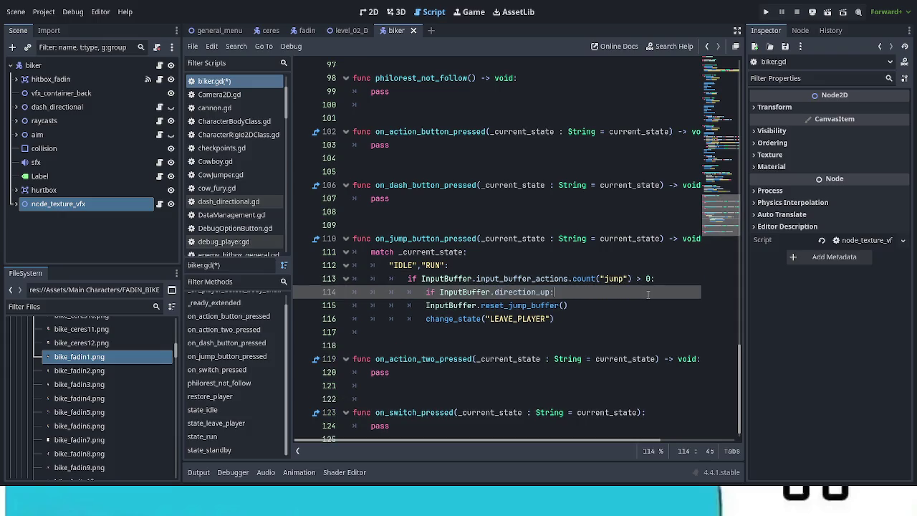
pyautogui.click(426, 305)
pyautogui.press('Tab')
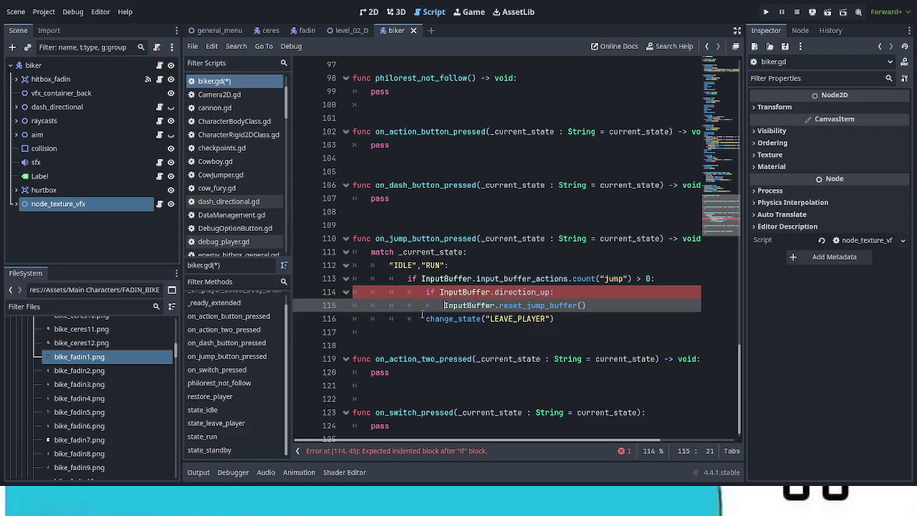
pyautogui.click(424, 318)
pyautogui.press('Tab')
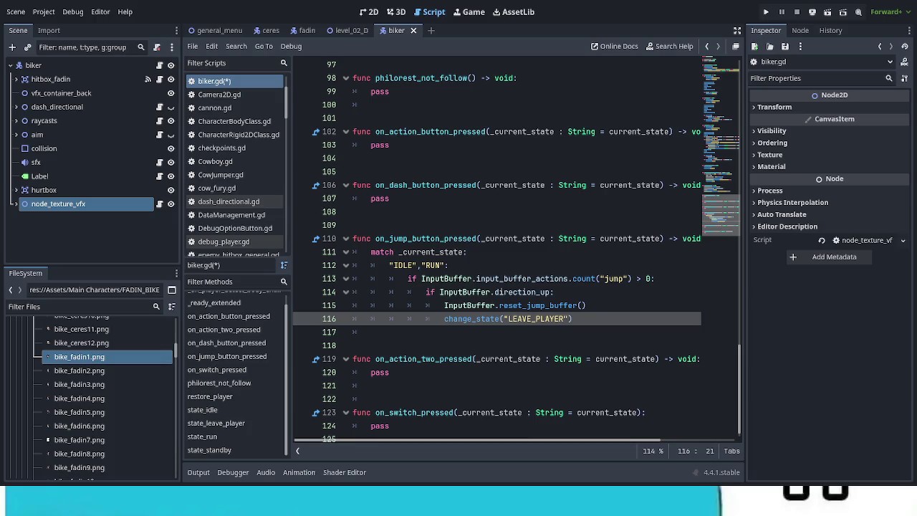
# Lower the volume of the Mega Man Powered Up #01 video in the browser.
pyautogui.hotkey('alt', 'Tab')
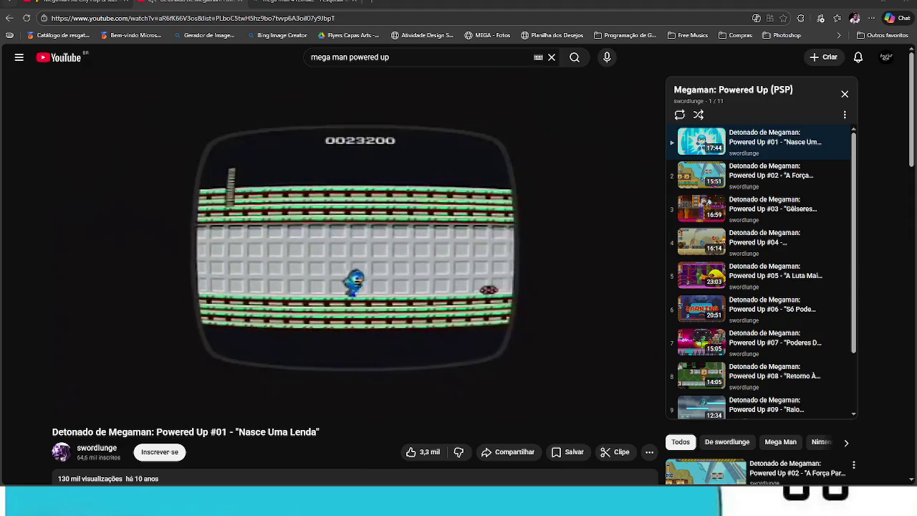
pyautogui.moveTo(146, 405)
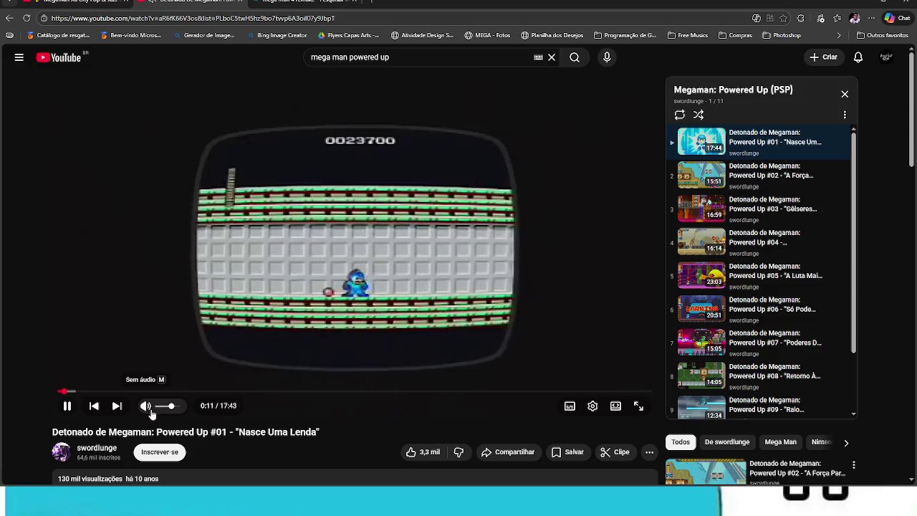
pyautogui.moveTo(177, 407); pyautogui.dragTo(162, 407)
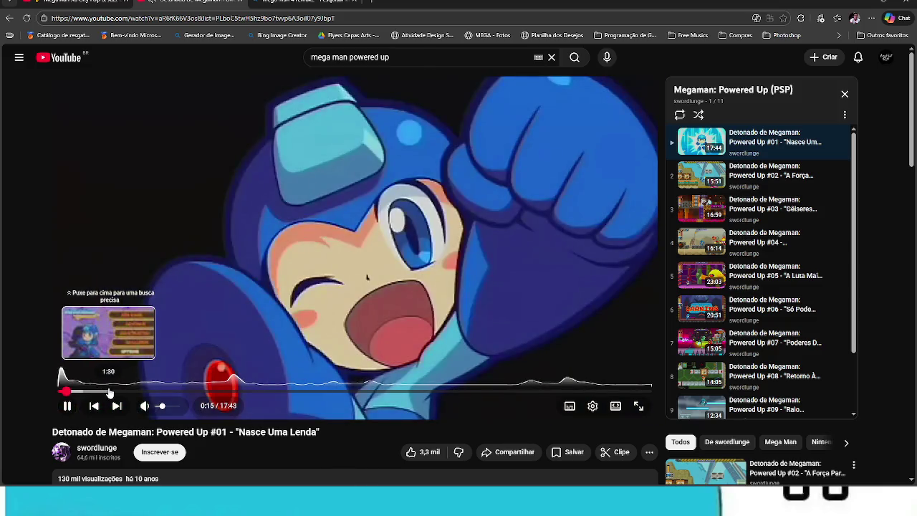
# Skip the video ahead to about 4:16 and copy the game name from its title.
pyautogui.moveTo(94, 392); pyautogui.dragTo(109, 392)
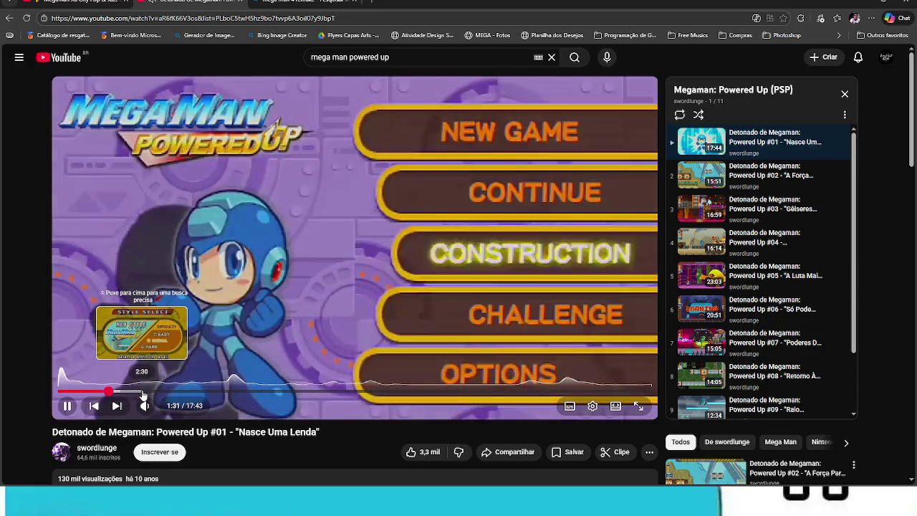
pyautogui.click(141, 392)
pyautogui.click(159, 396)
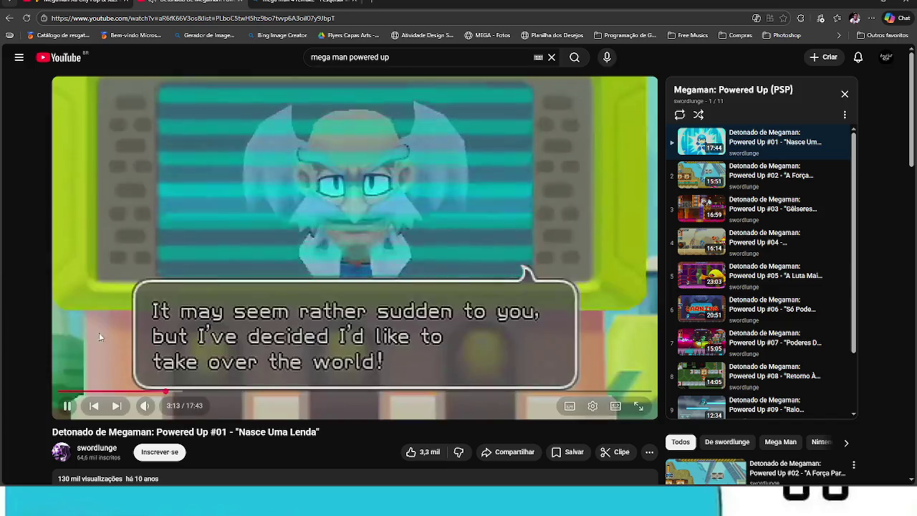
pyautogui.click(203, 392)
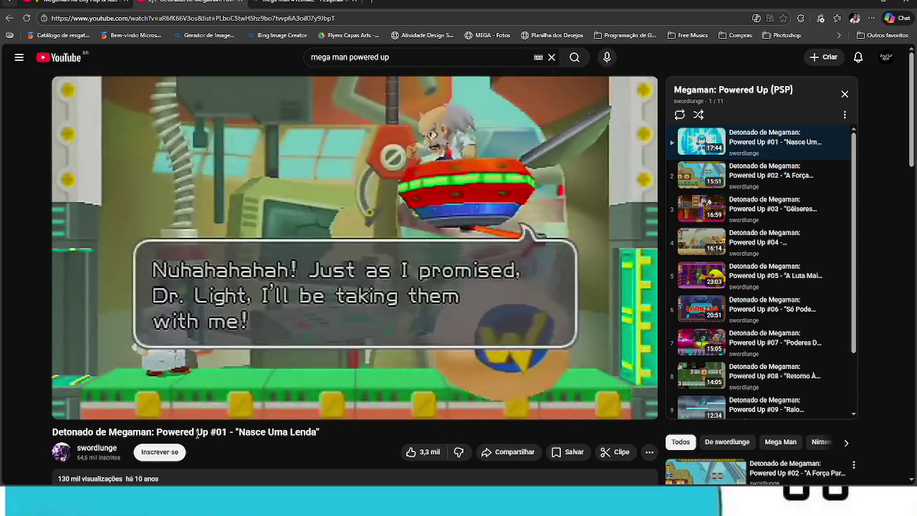
pyautogui.moveTo(208, 433); pyautogui.dragTo(117, 428)
pyautogui.hotkey('ctrl', 'c')
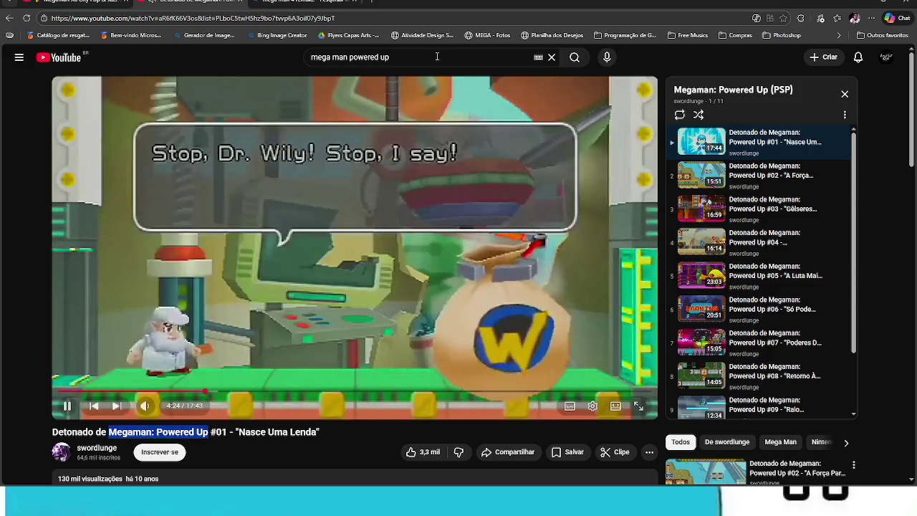
# Search YouTube for 'mega man powered up playthrough'.
pyautogui.tripleClick(316, 57)
pyautogui.hotkey('ctrl', 'v')
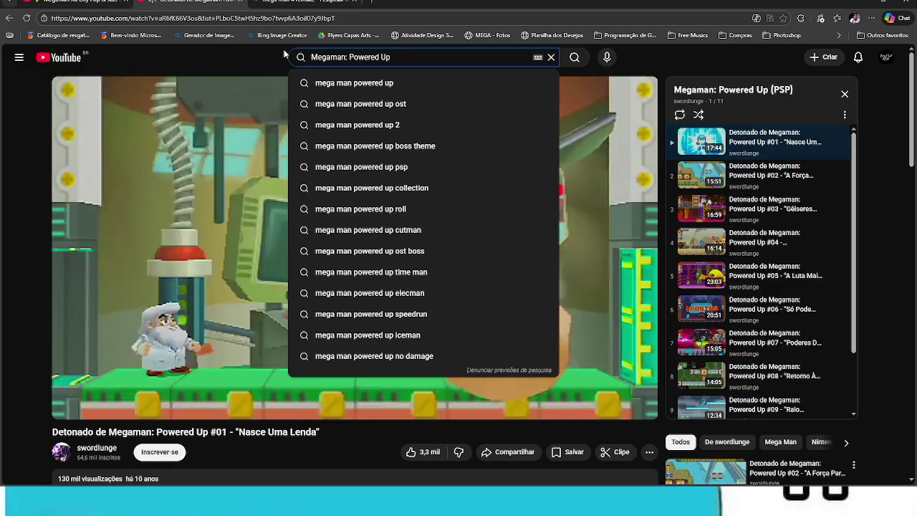
pyautogui.write('playt')
pyautogui.press('Down')
pyautogui.press('Return')
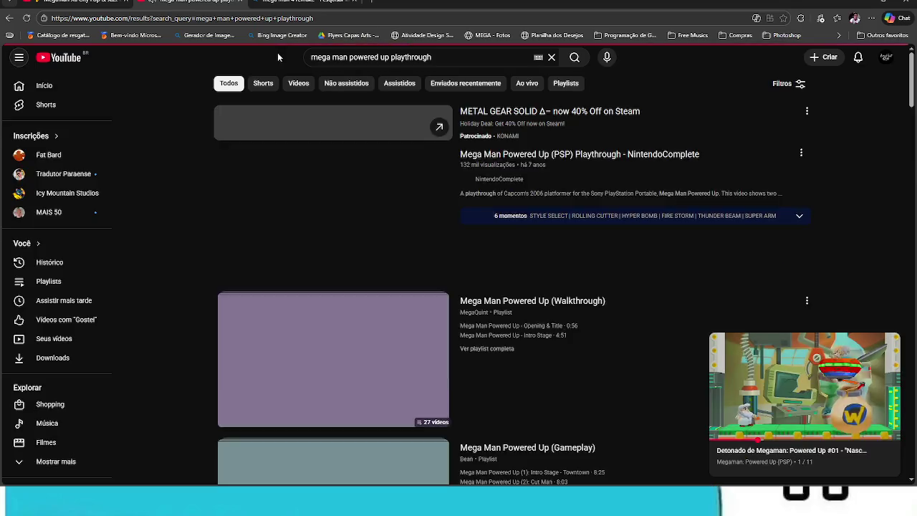
# Open the Mega Man Powered Up (Walkthrough) playlist and skip its sponsored ad.
pyautogui.moveTo(722, 376)
pyautogui.scroll(-2, 562, 405)
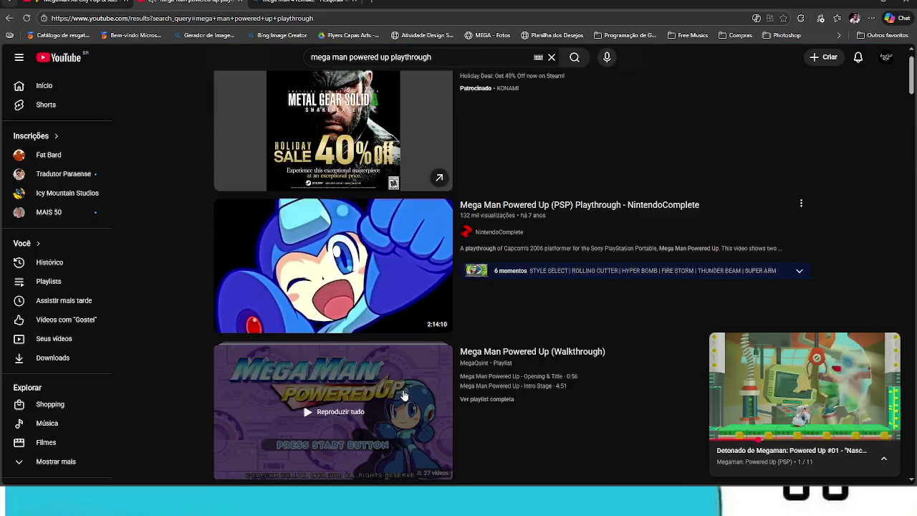
pyautogui.click(369, 345)
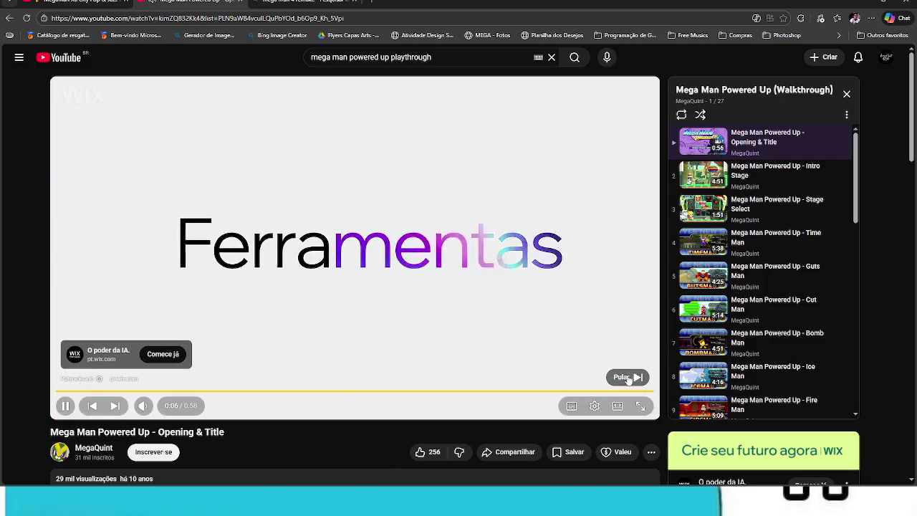
pyautogui.click(629, 375)
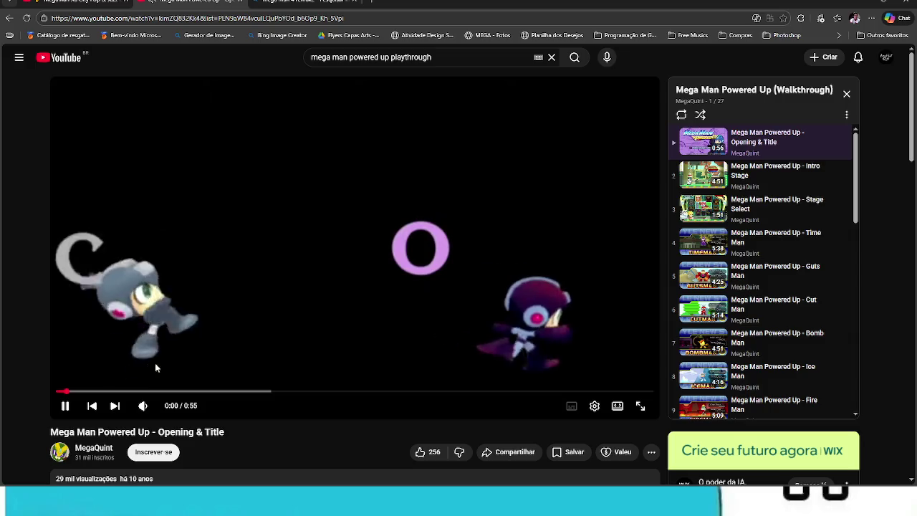
# Advance to the Intro Stage video and jump ahead through the Dr. Wily scene to stage gameplay.
pyautogui.click(117, 406)
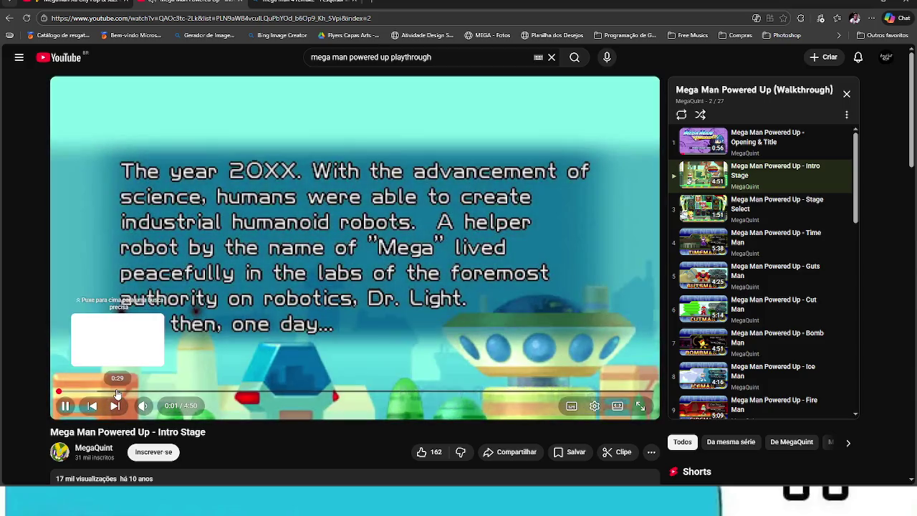
pyautogui.click(117, 393)
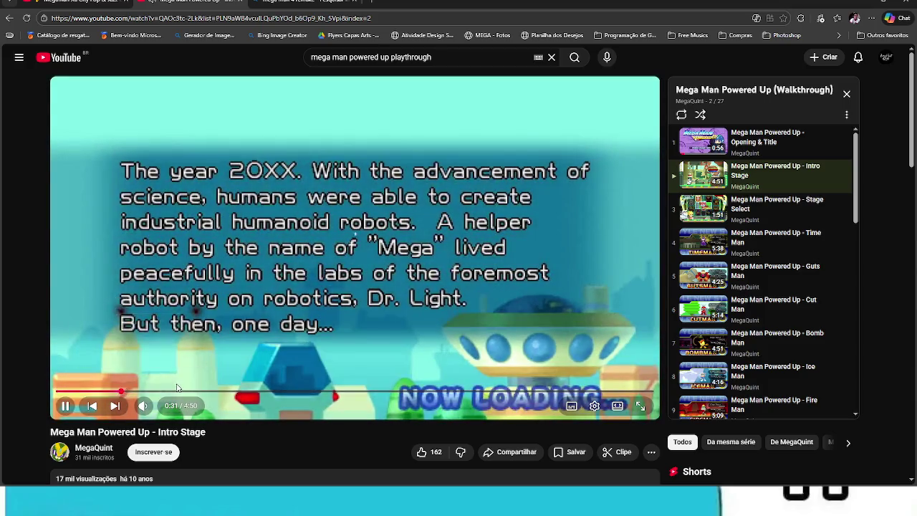
pyautogui.click(186, 392)
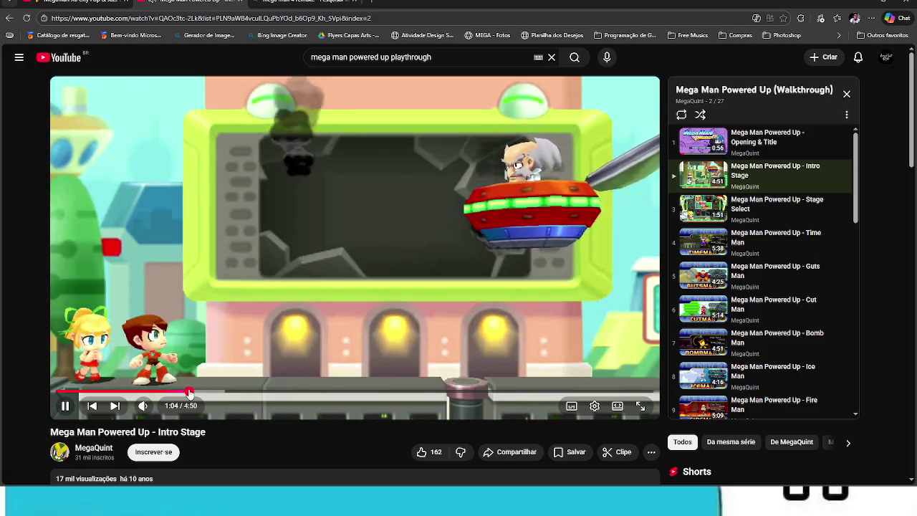
pyautogui.click(241, 393)
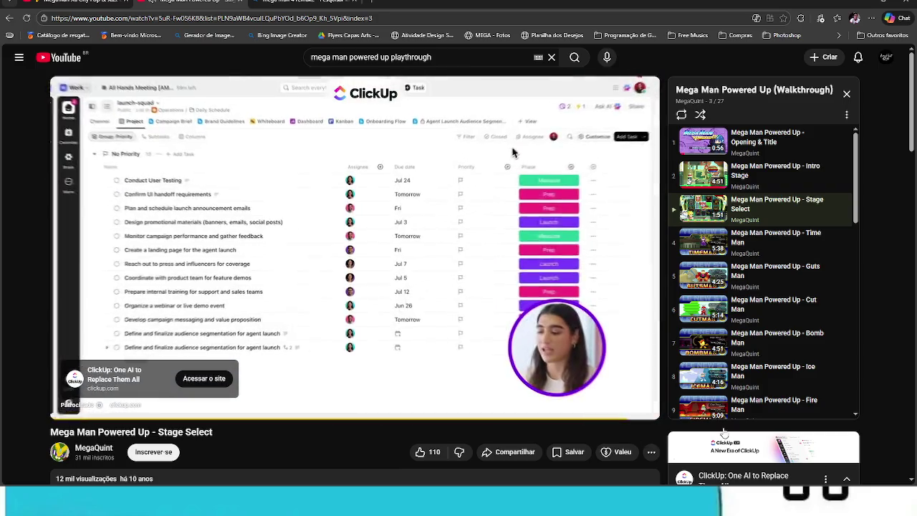
# Skip the ClickUp ad, seek forward, then switch to playlist video 4, Time Man.
pyautogui.click(570, 377)
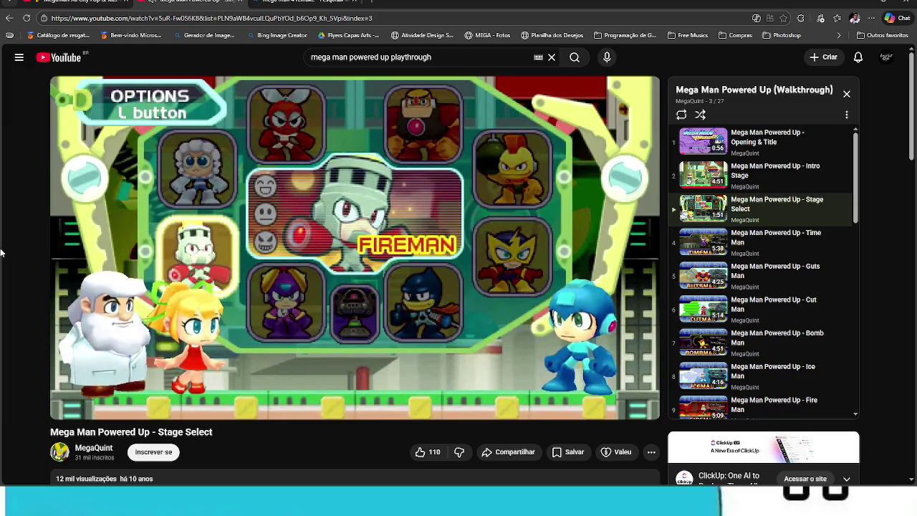
pyautogui.press('Right')
pyautogui.press('Right')
pyautogui.press('Right')
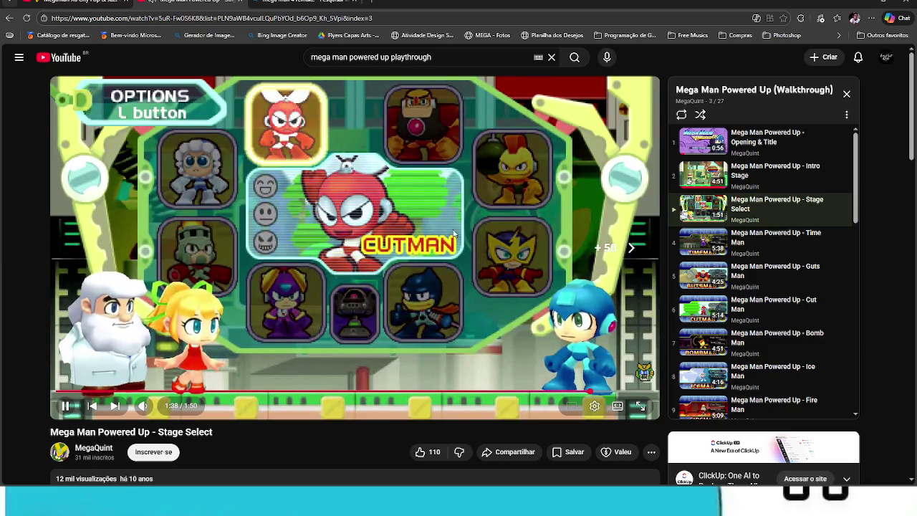
pyautogui.click(772, 247)
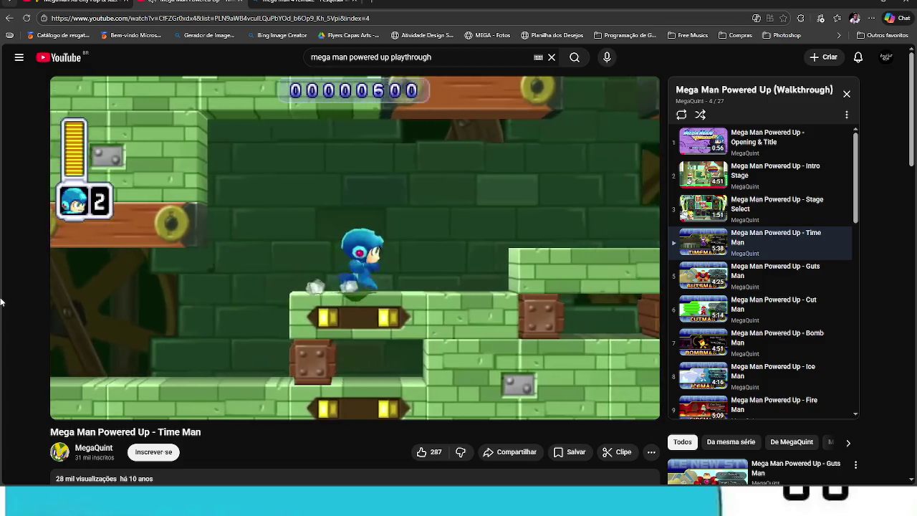
pyautogui.moveTo(336, 207)
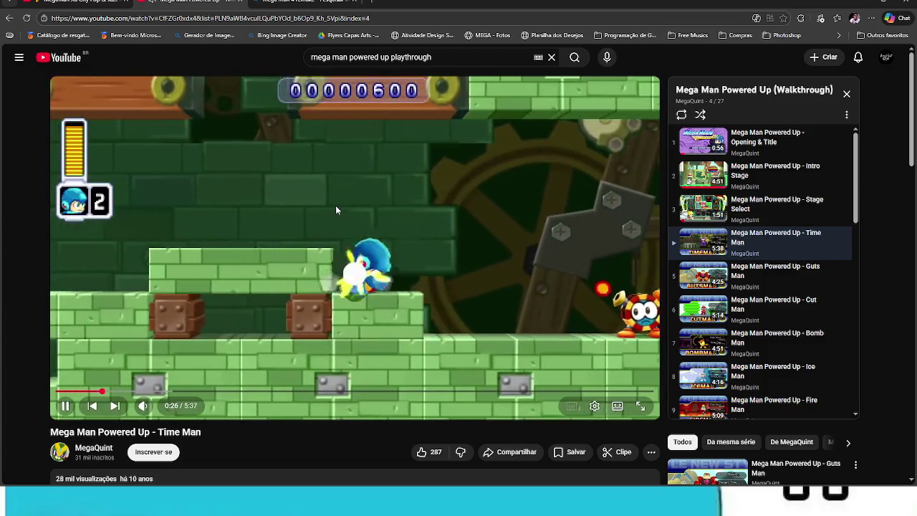